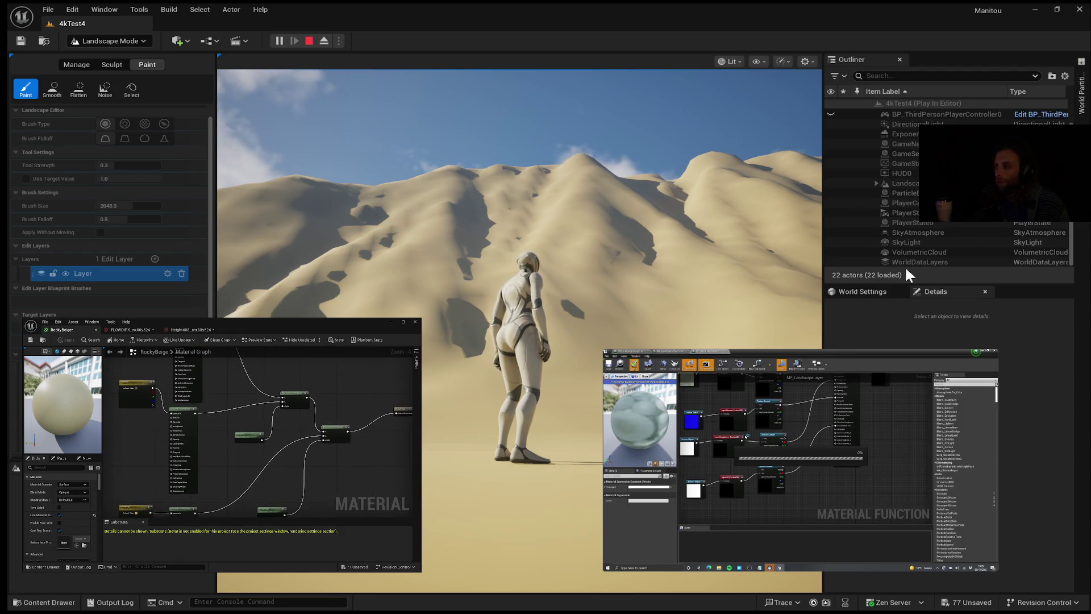
# Briefly pause and resume the tutorial video with the space bar while following along.
pyautogui.moveTo(788, 463)
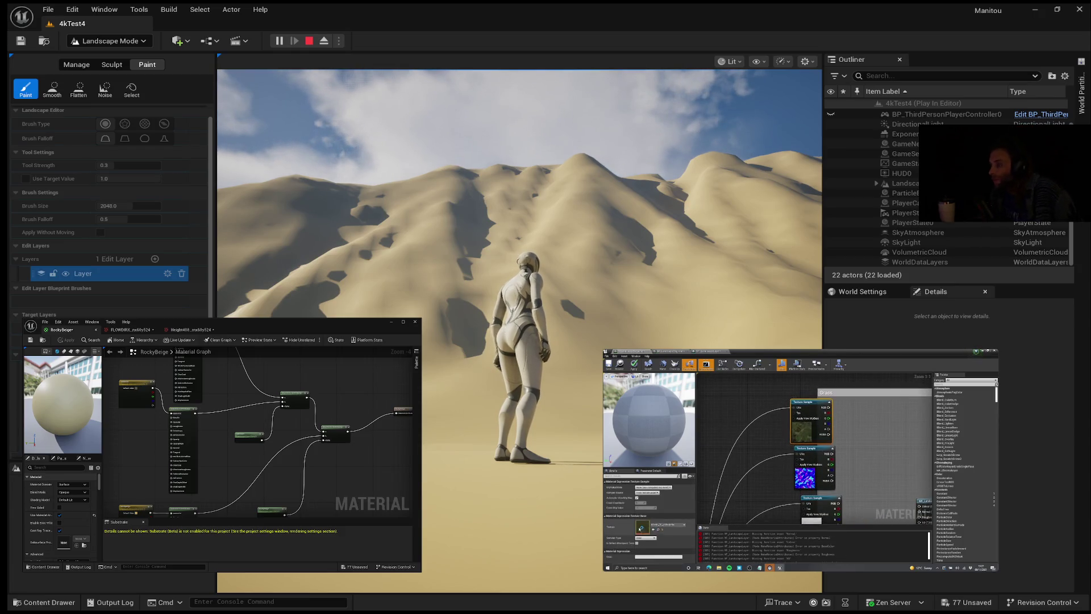
pyautogui.moveTo(888, 499)
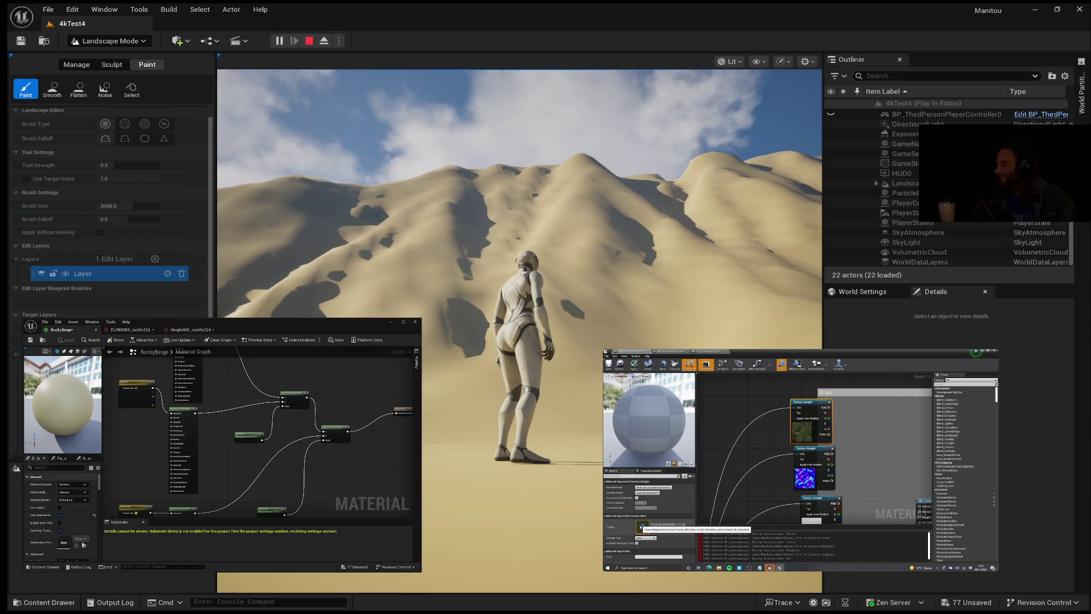
pyautogui.press('space')
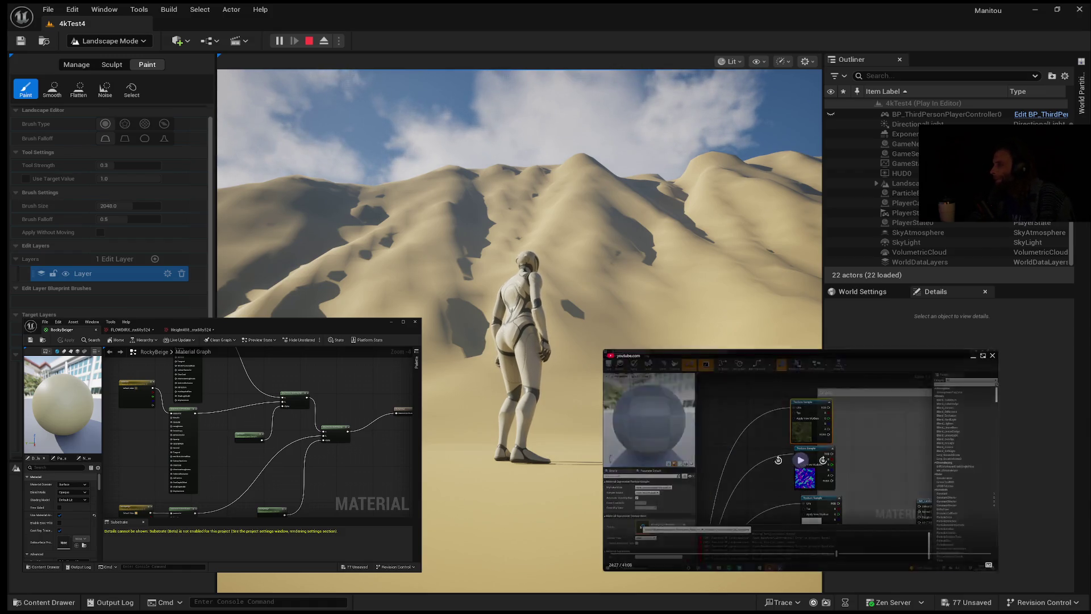
pyautogui.press('space')
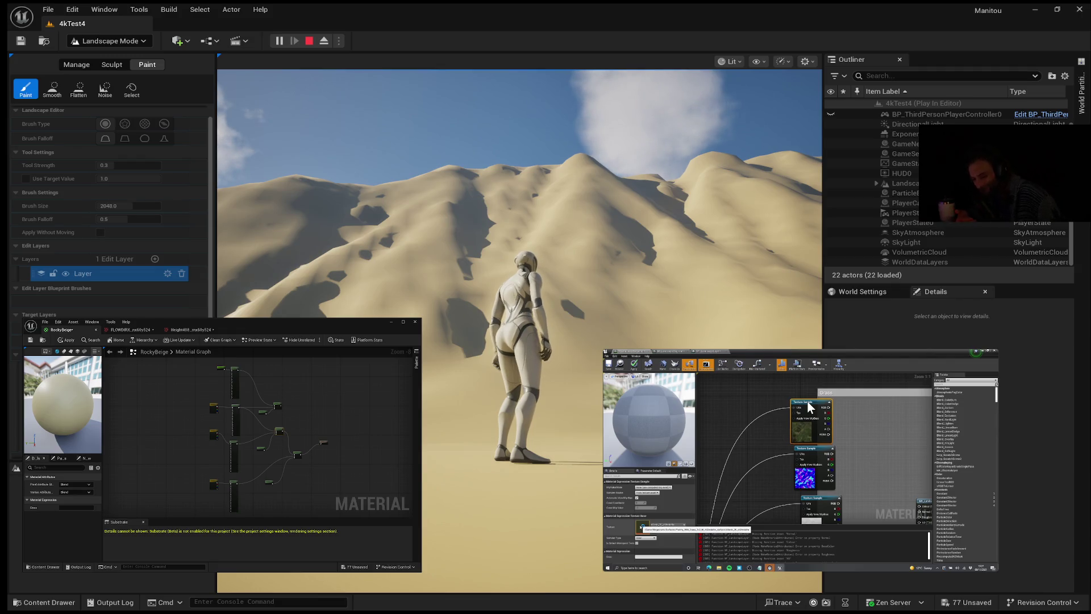
pyautogui.moveTo(921, 376)
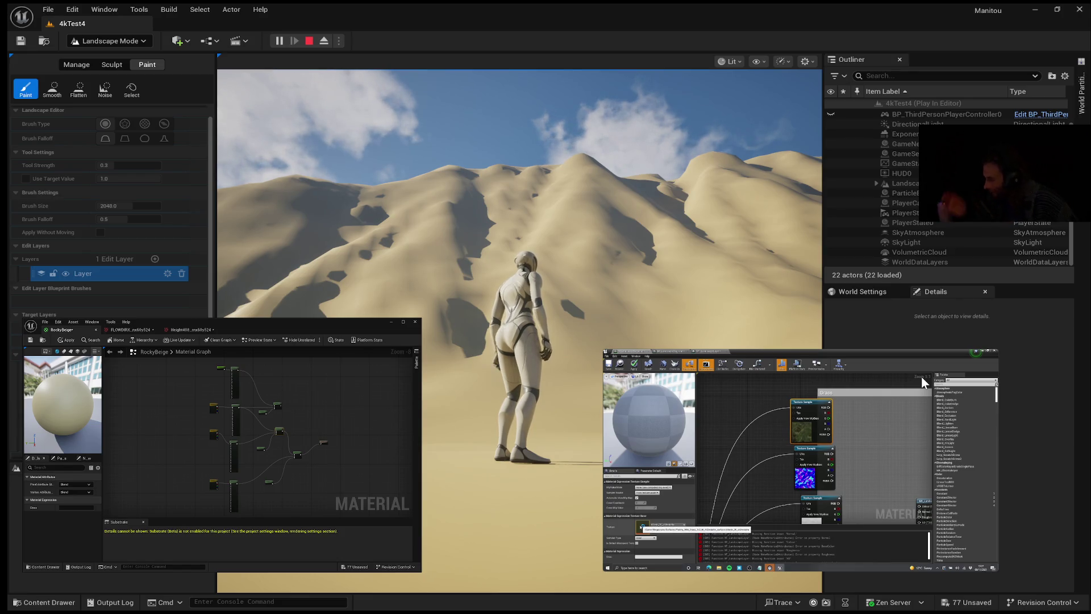
pyautogui.moveTo(712, 400)
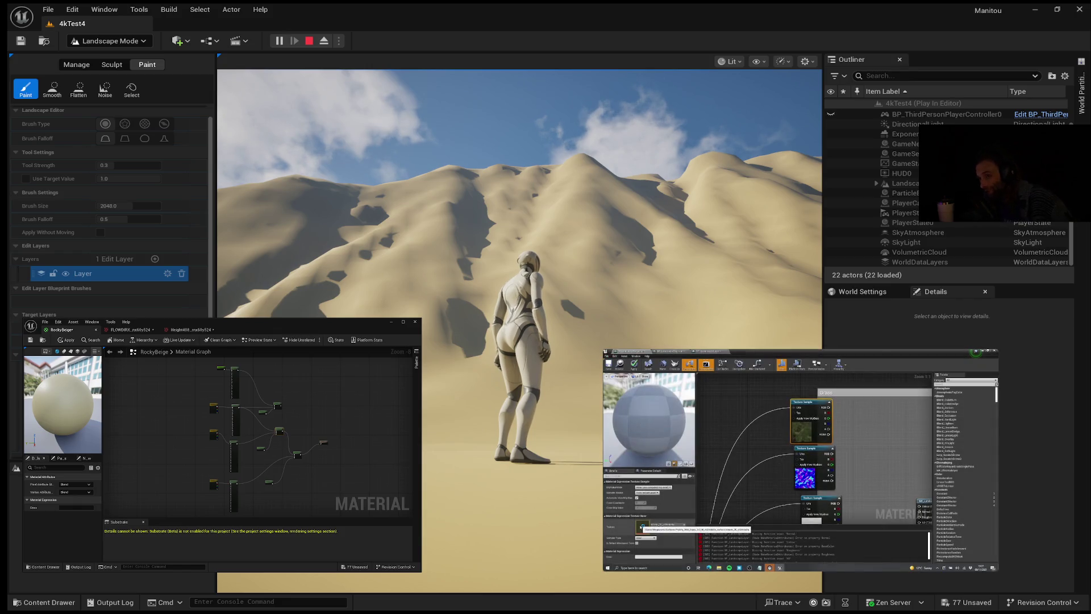
# Pause the picture-in-picture tutorial so its node graph can be copied.
pyautogui.moveTo(717, 441)
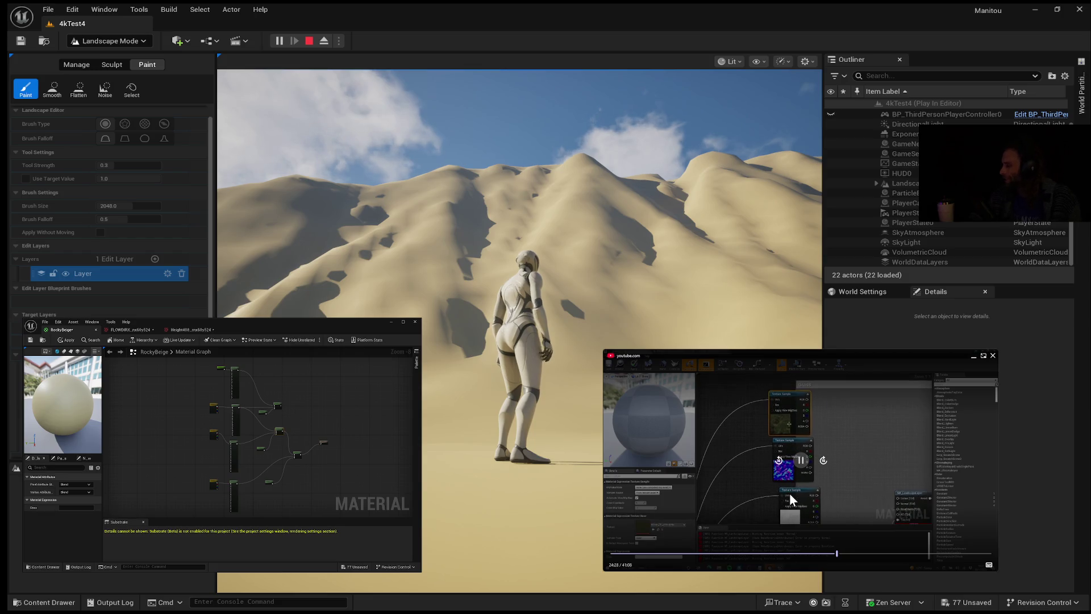
pyautogui.click(800, 460)
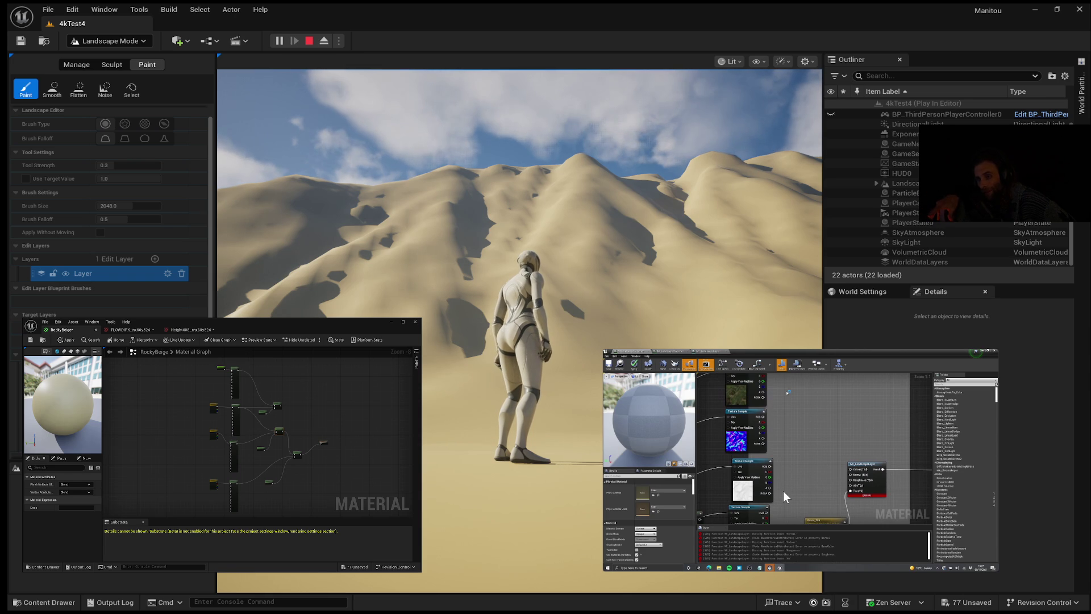
# Play the tutorial, stopping it twice to follow the graph before continuing.
pyautogui.moveTo(776, 489)
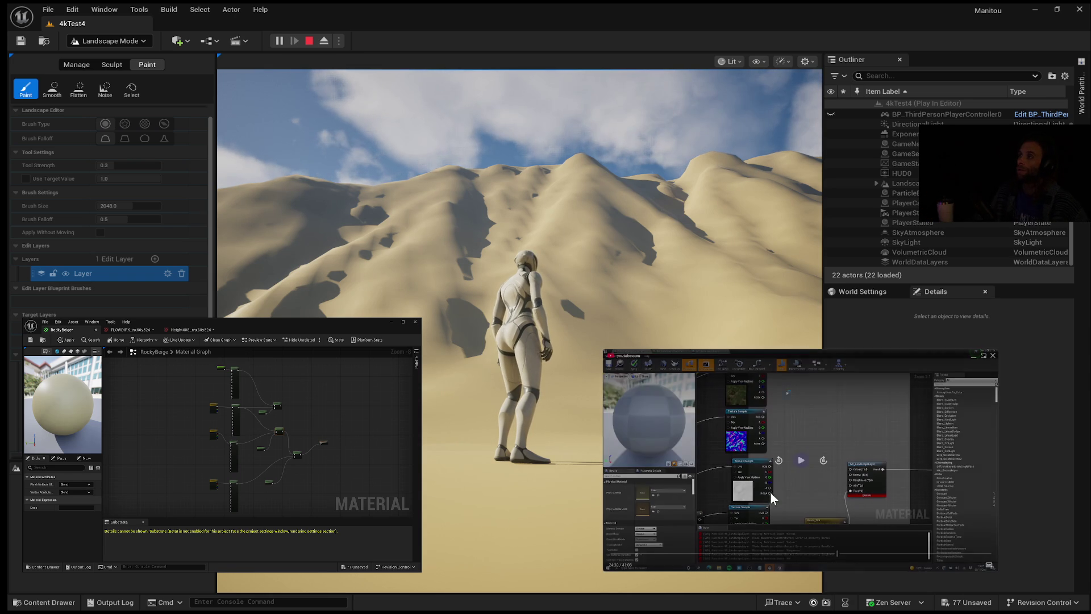
pyautogui.click(801, 462)
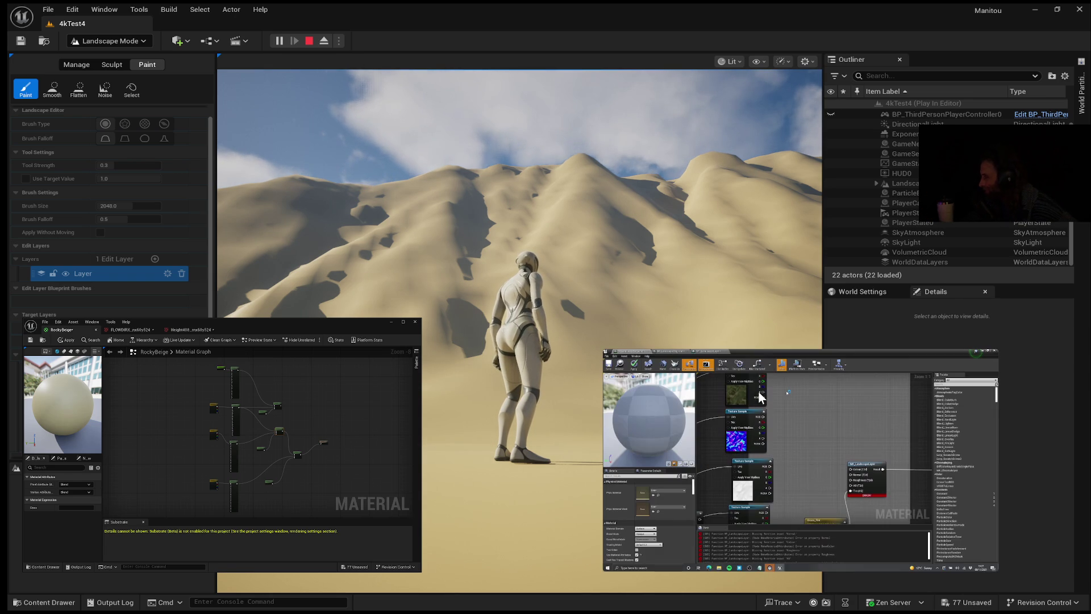
pyautogui.click(802, 463)
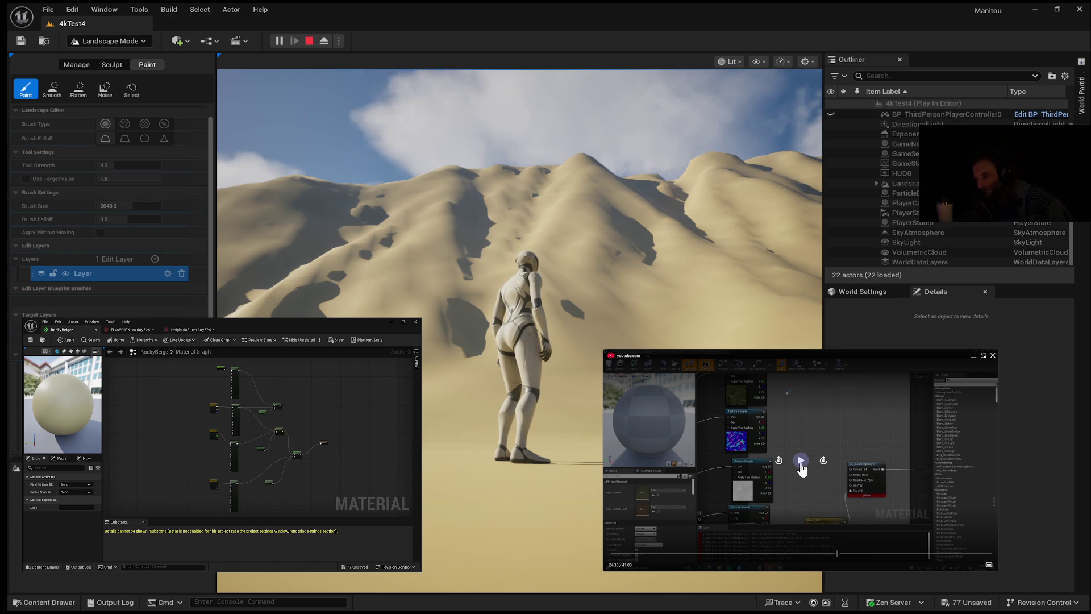
pyautogui.click(800, 462)
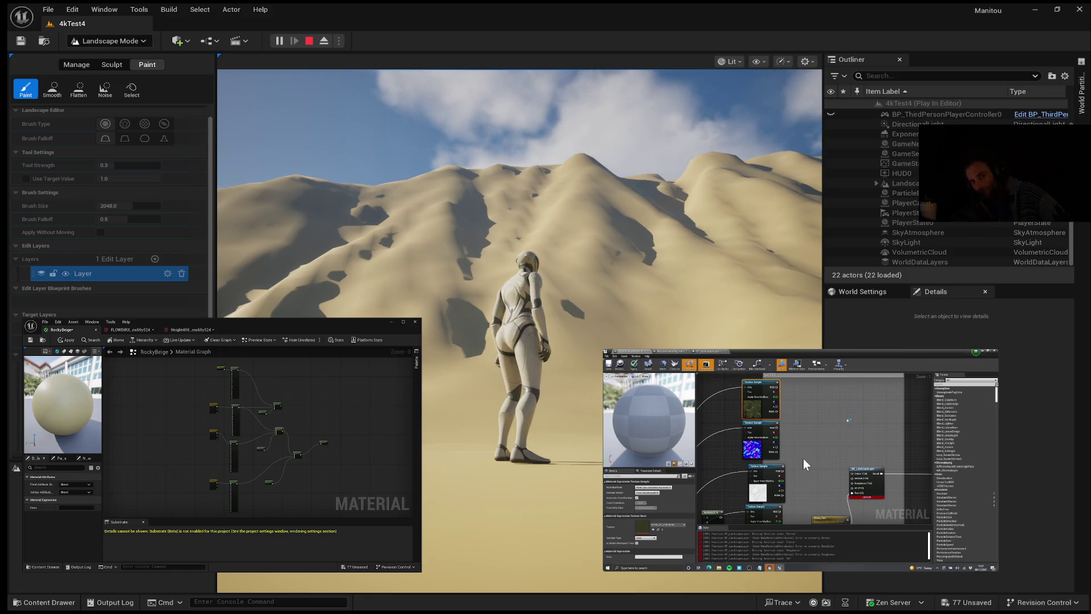
pyautogui.moveTo(766, 460)
pyautogui.click(801, 460)
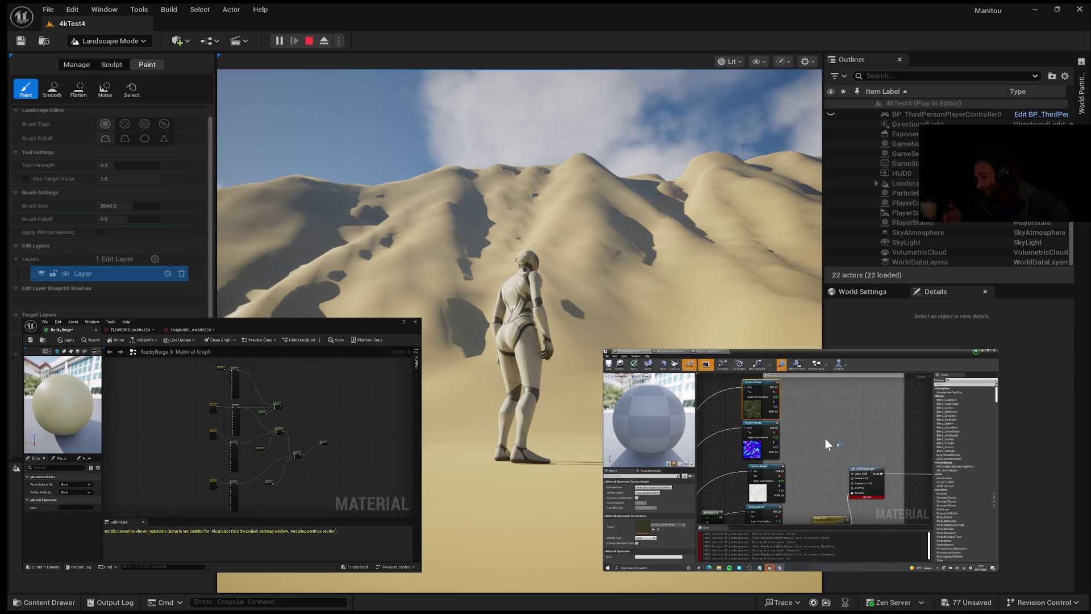
pyautogui.moveTo(808, 490)
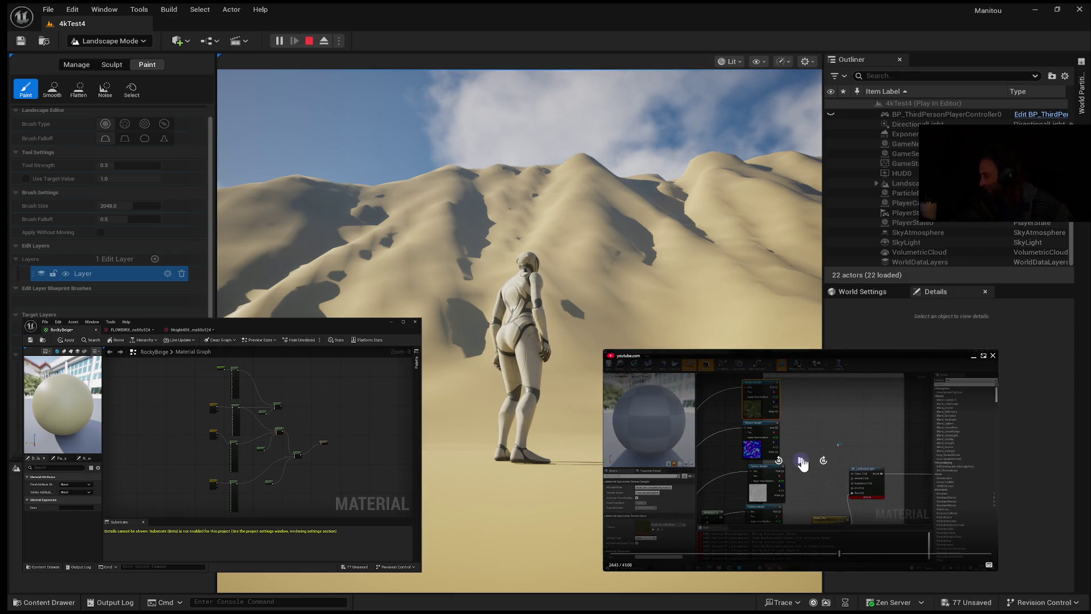
pyautogui.click(801, 461)
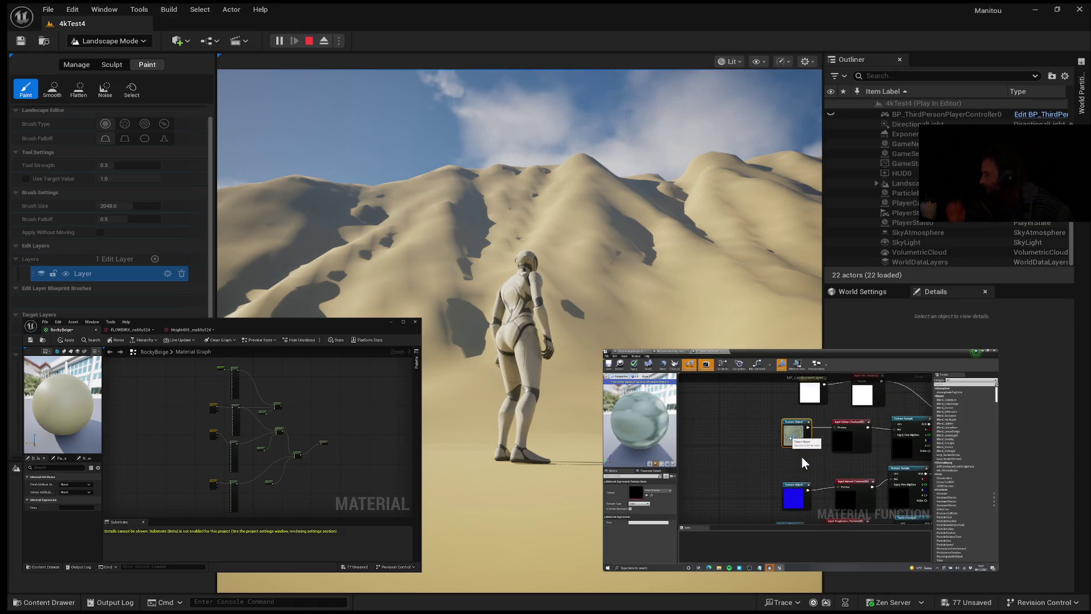
# Jump the tutorial back about ten seconds to the earlier graph and resume playback.
pyautogui.moveTo(990, 463)
pyautogui.click(801, 460)
pyautogui.click(779, 460)
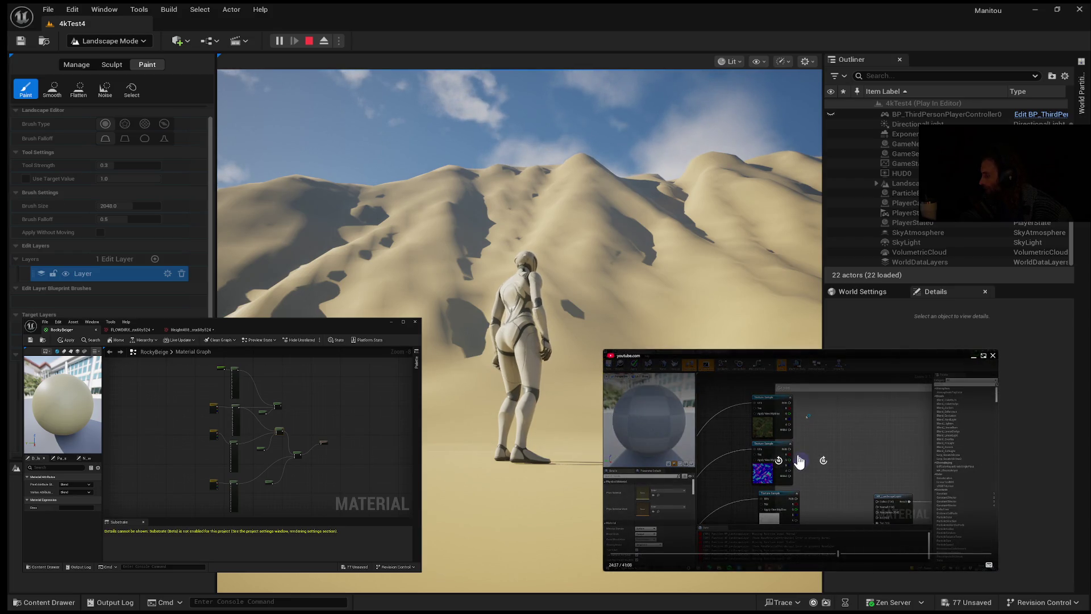
pyautogui.click(801, 460)
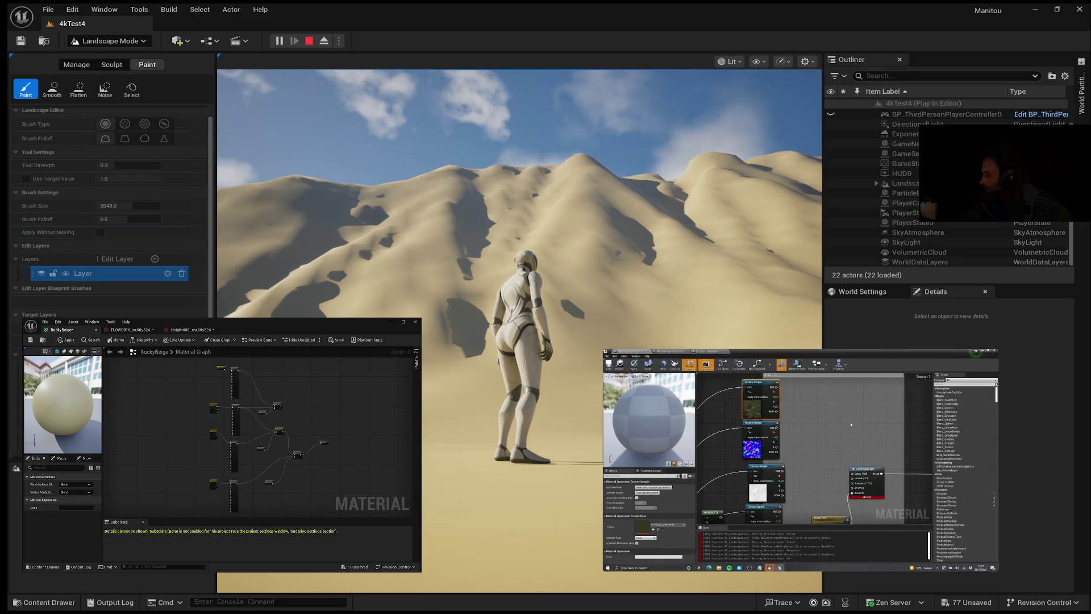
pyautogui.moveTo(680, 535)
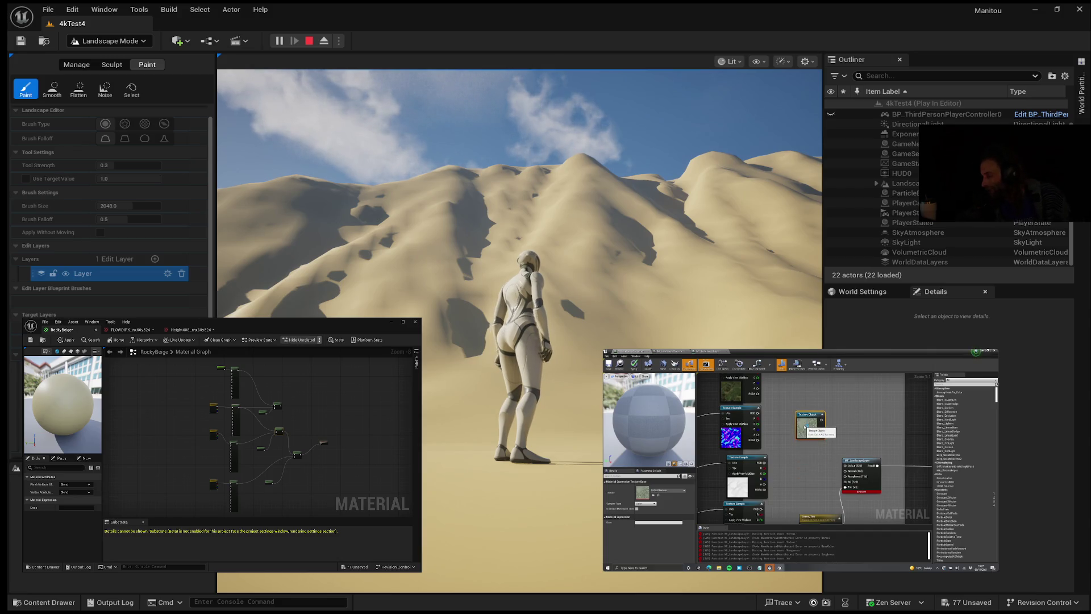
# Let the tutorial play on while viewing the RockyBeige material graph and its Material details.
pyautogui.moveTo(779, 552)
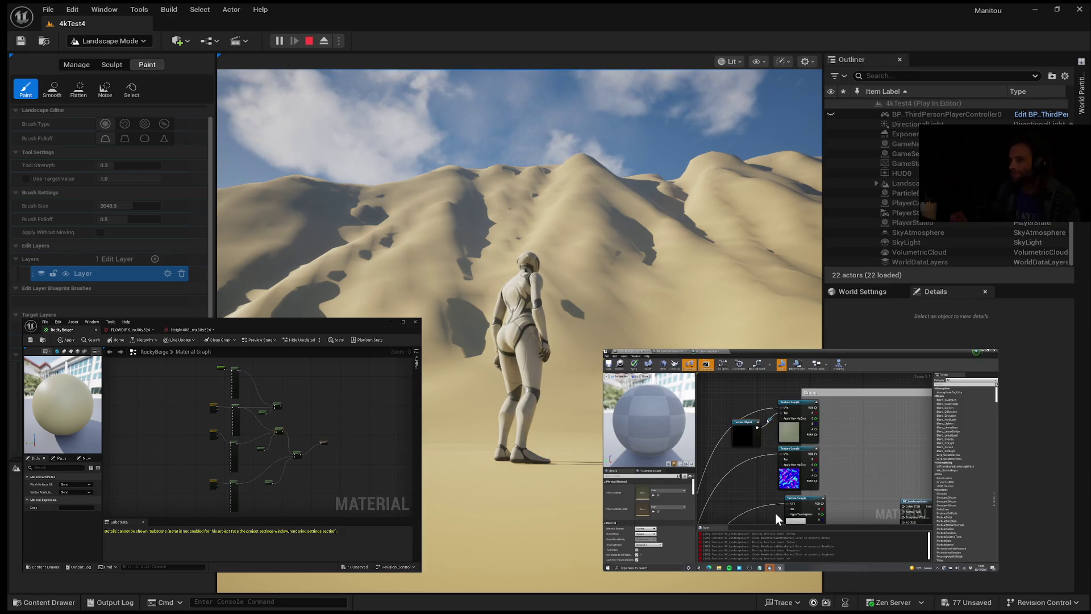
pyautogui.moveTo(769, 481)
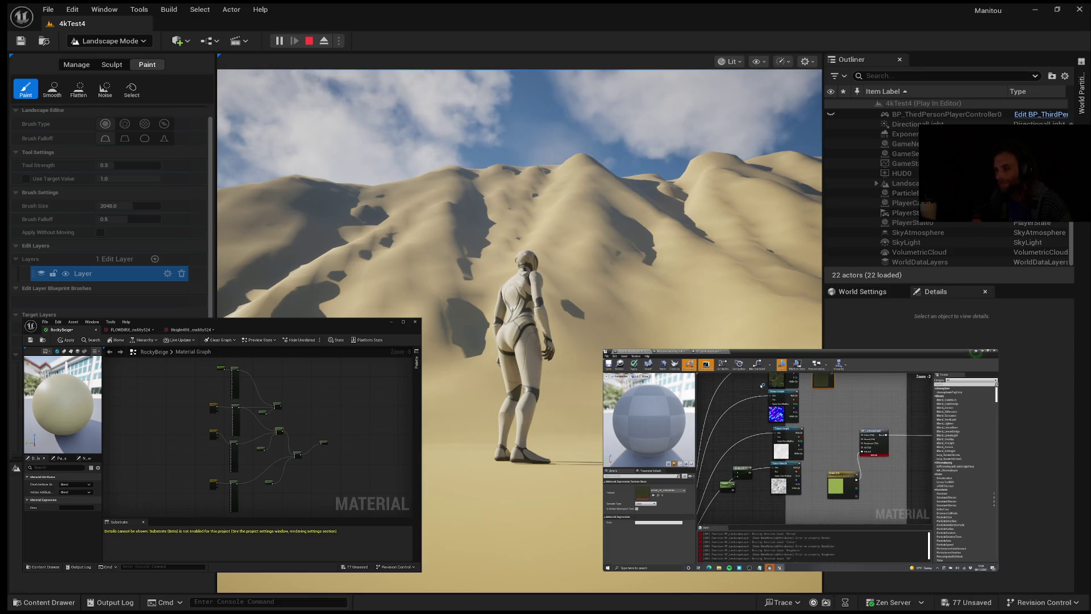
pyautogui.moveTo(822, 565)
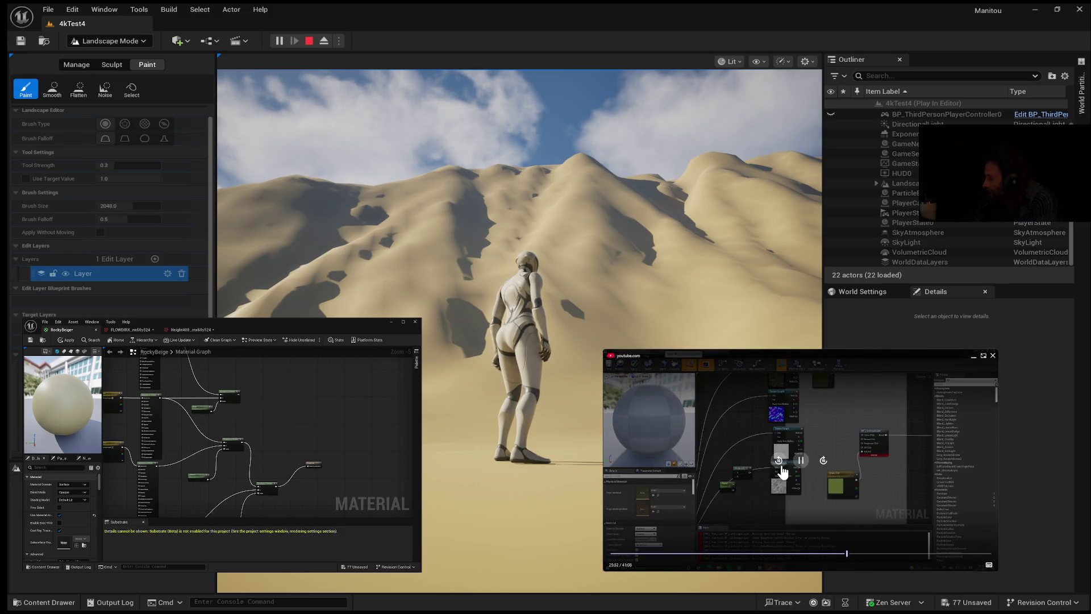
# Skip the tutorial ahead about ten seconds and let it play until 27:01.
pyautogui.click(823, 460)
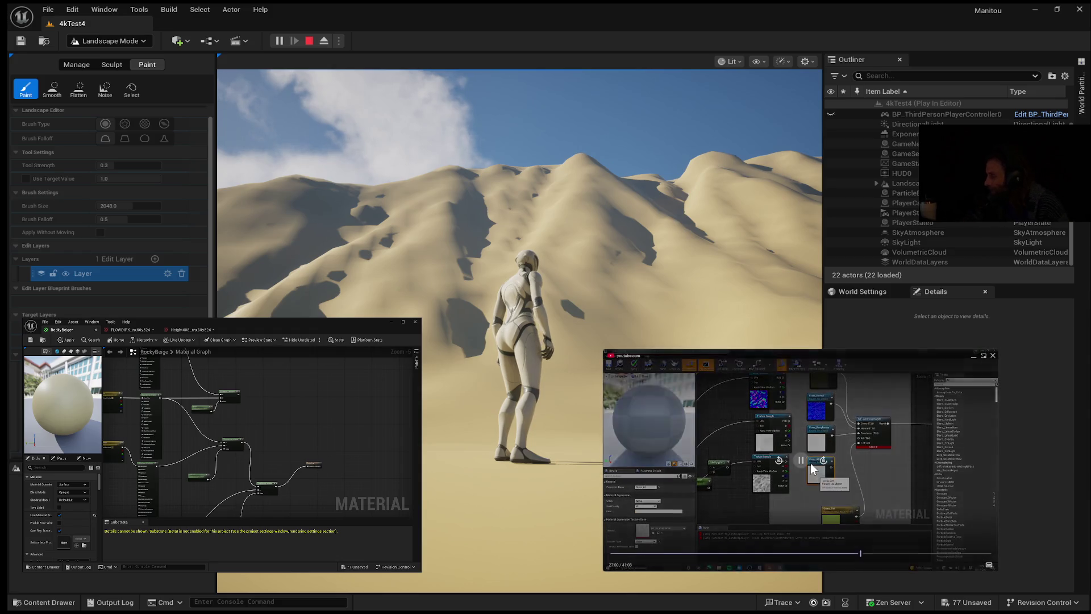
pyautogui.click(801, 461)
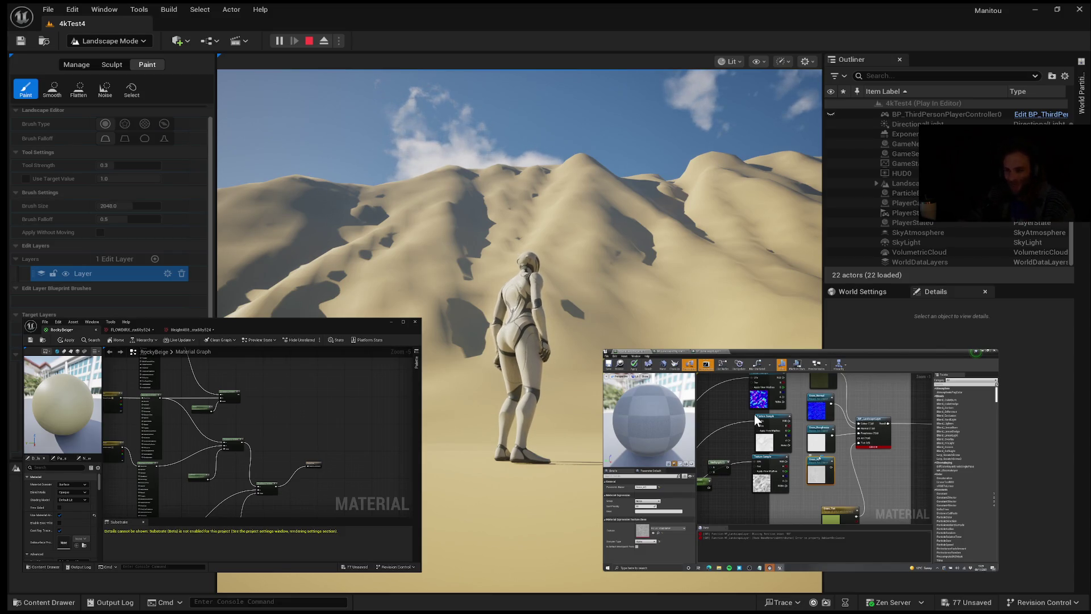
# Keep the tutorial held at 27:01 to study the node graph it shows.
pyautogui.moveTo(741, 465)
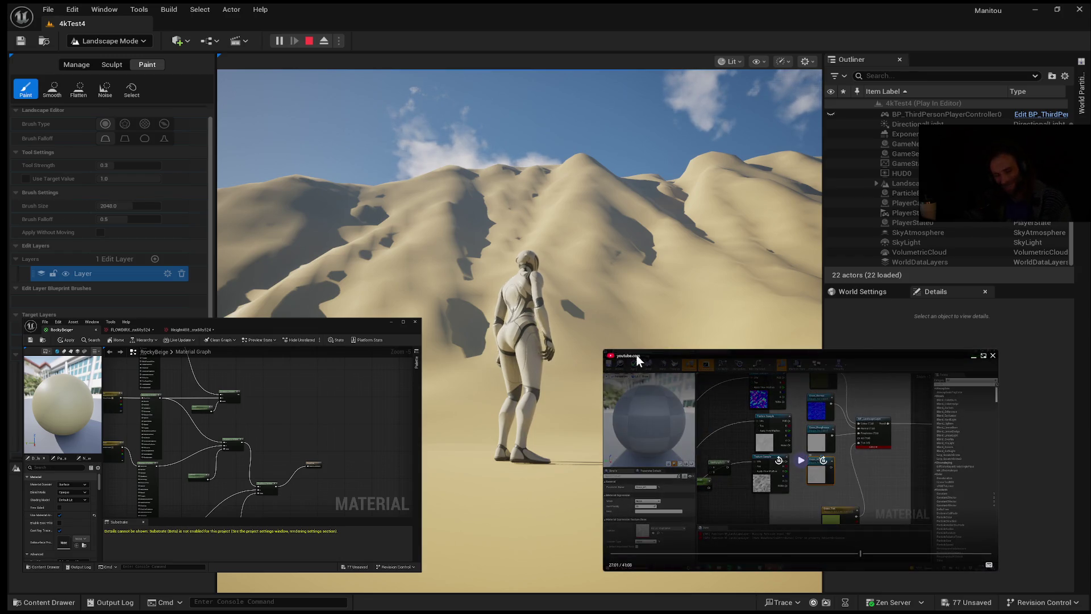
pyautogui.click(800, 459)
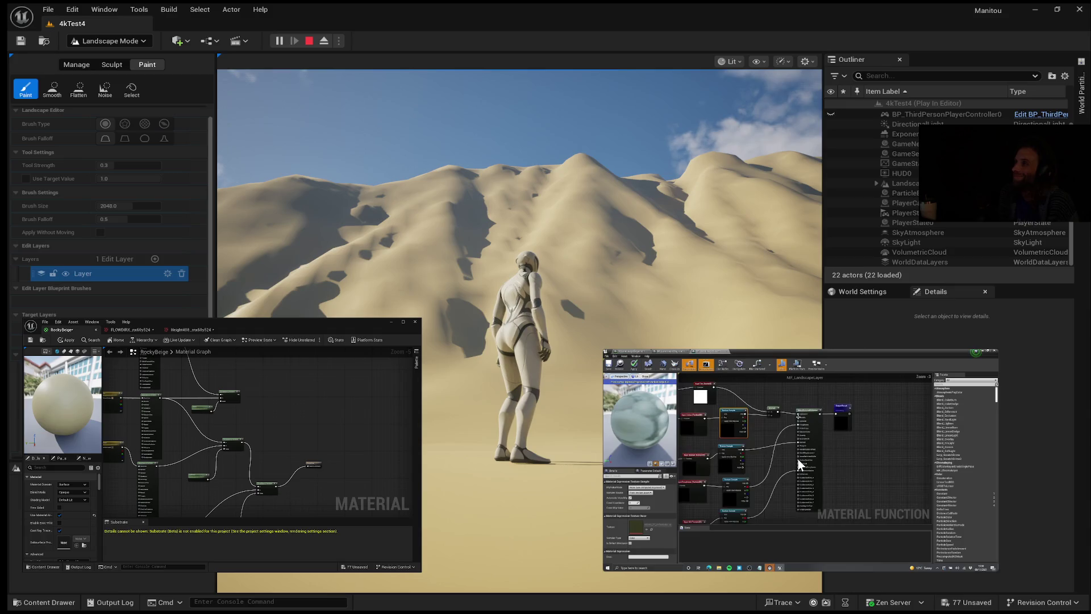
pyautogui.moveTo(762, 563)
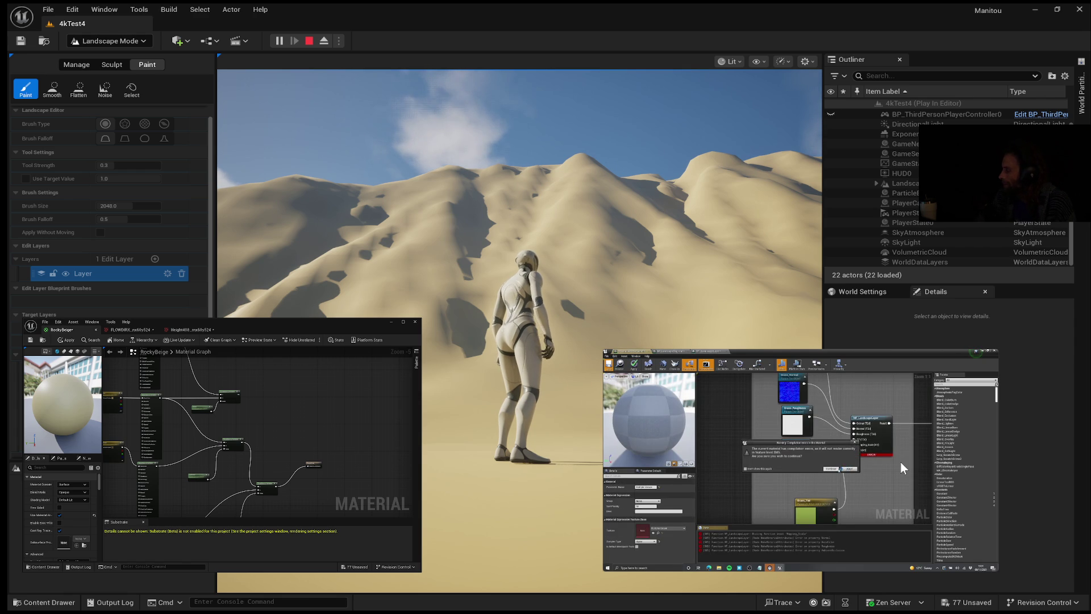
pyautogui.moveTo(895, 465)
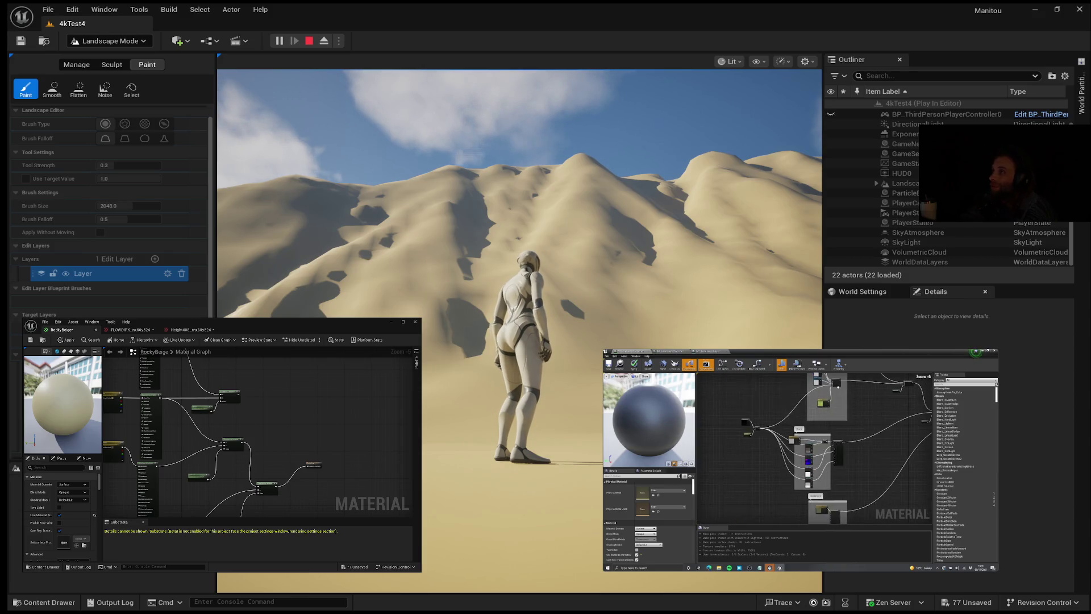
pyautogui.moveTo(801, 466)
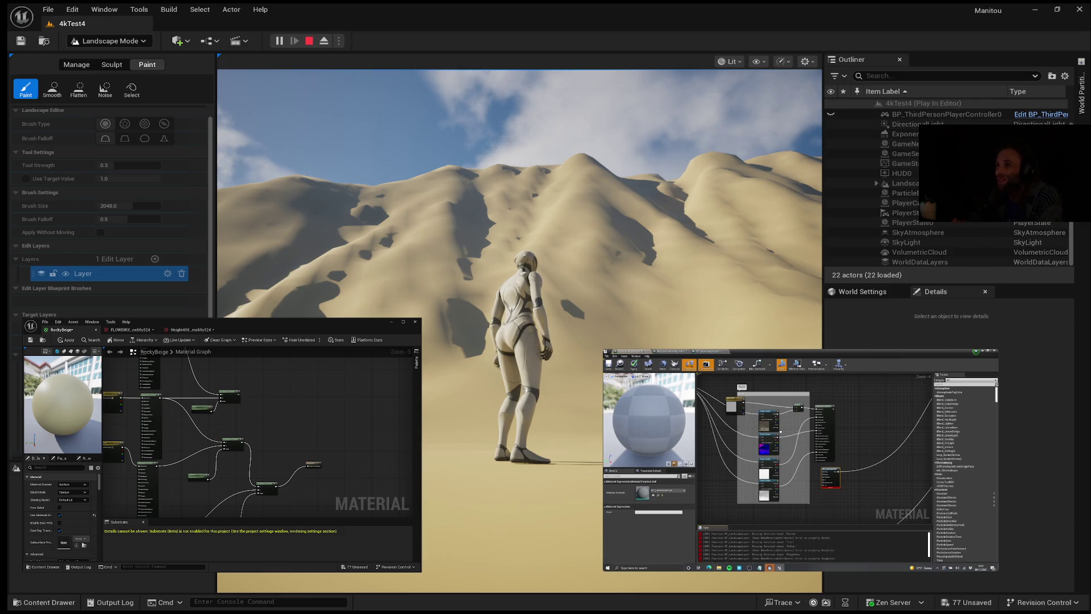
pyautogui.moveTo(780, 444)
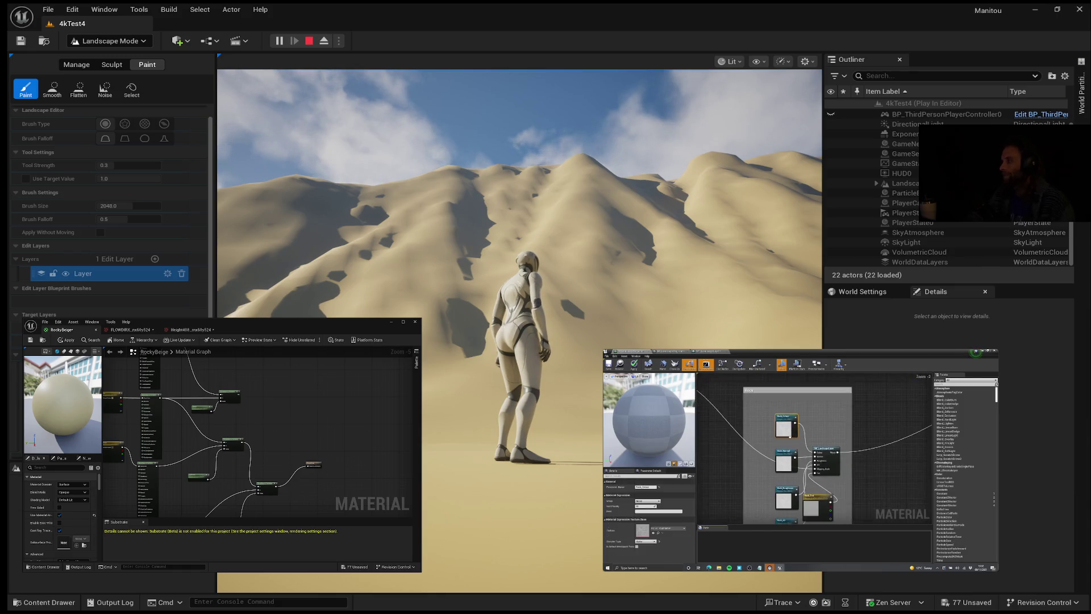
pyautogui.moveTo(633, 513)
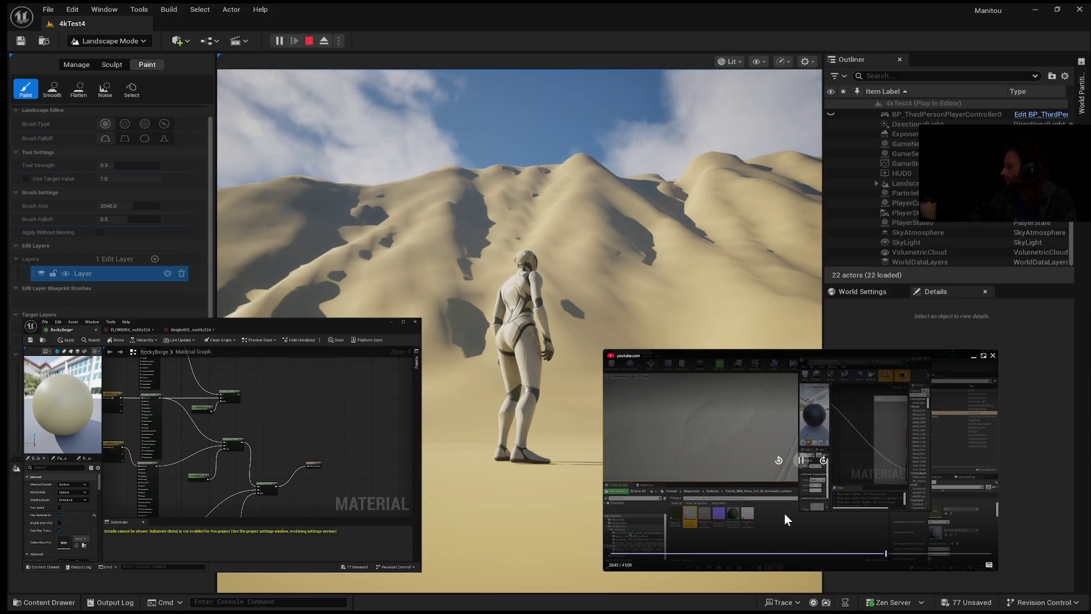
# Rewind the tutorial to about 27:18 on the picture-in-picture seek bar.
pyautogui.moveTo(770, 506)
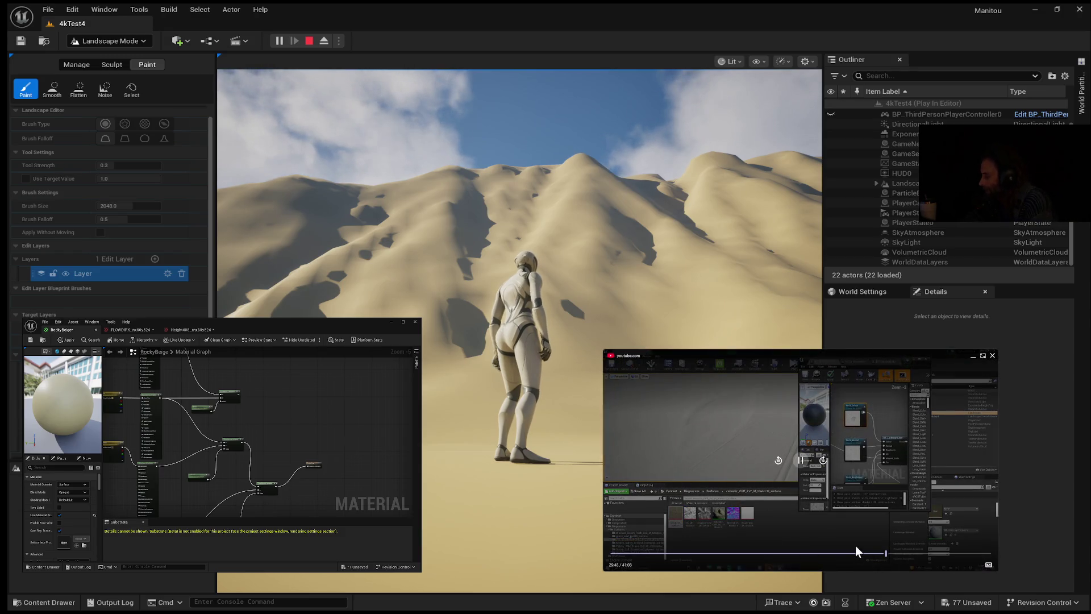
pyautogui.click(862, 553)
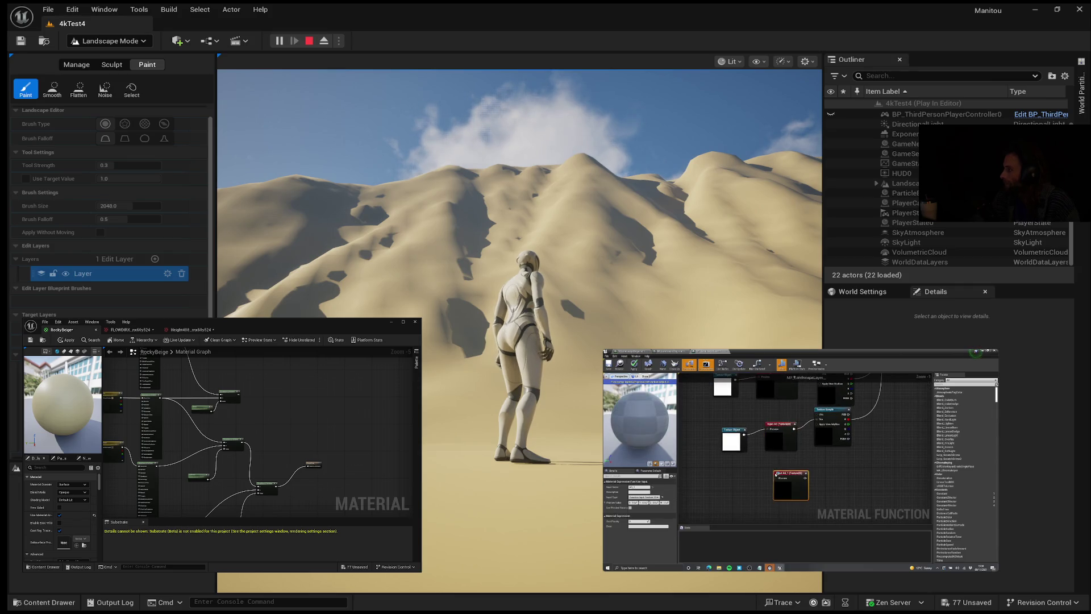
pyautogui.moveTo(834, 389)
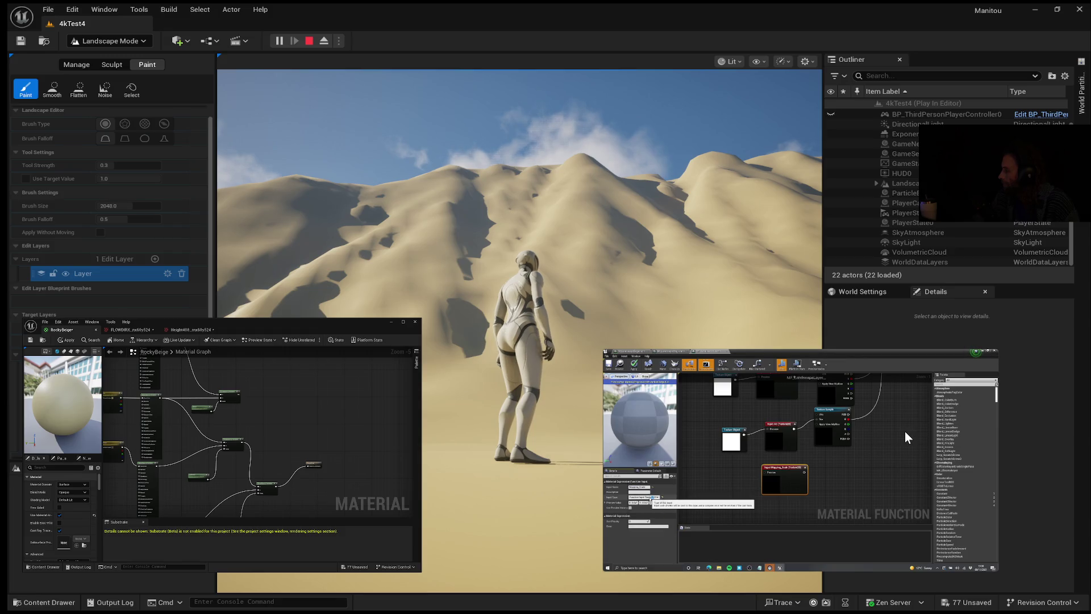
pyautogui.moveTo(732, 494)
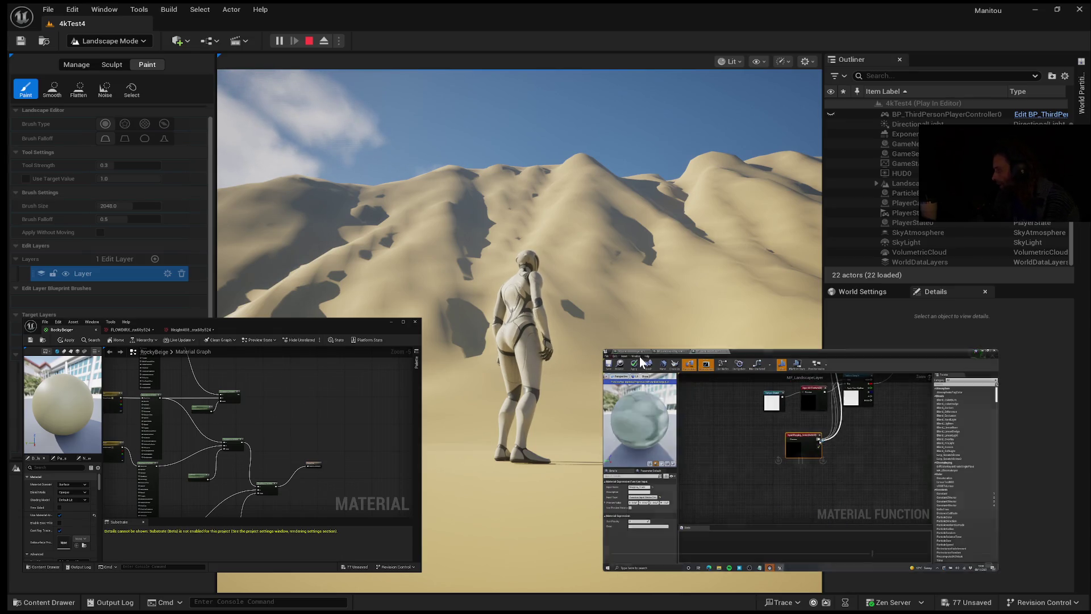
pyautogui.moveTo(694, 389)
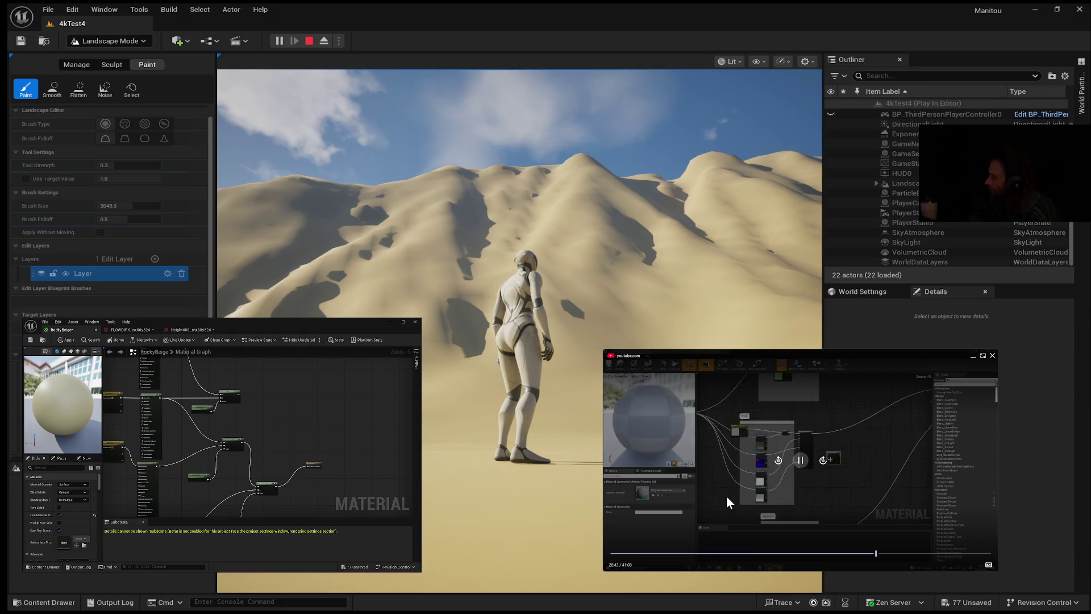
pyautogui.click(800, 462)
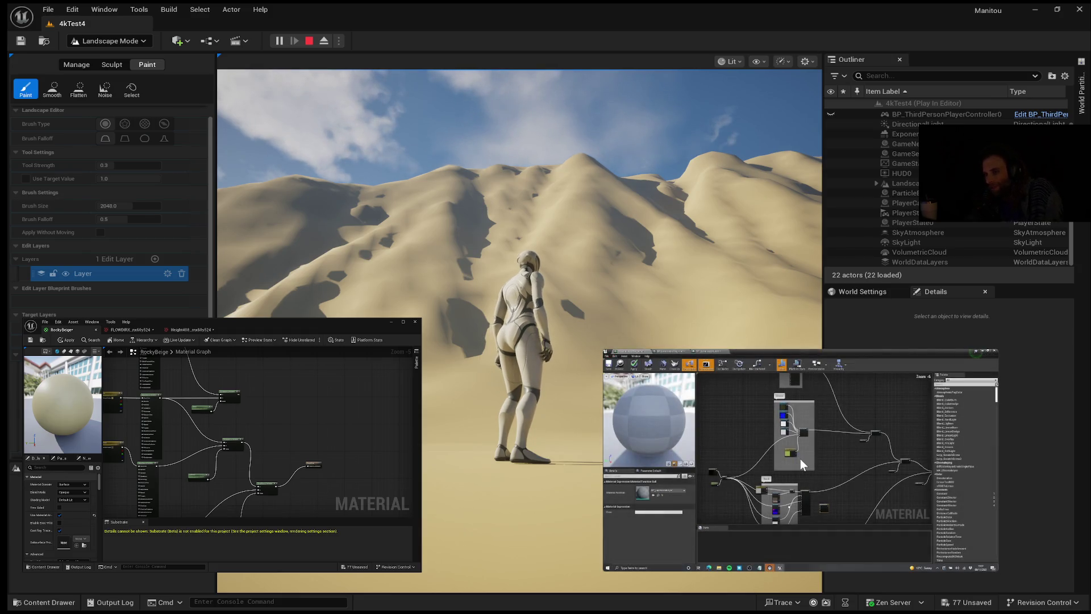
pyautogui.moveTo(778, 470)
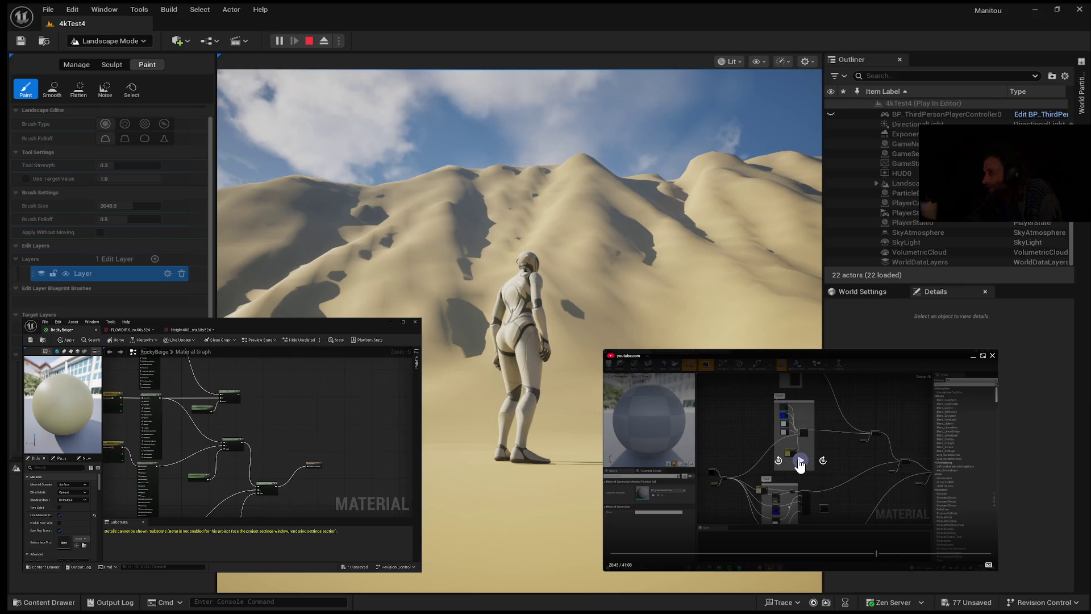
pyautogui.click(800, 462)
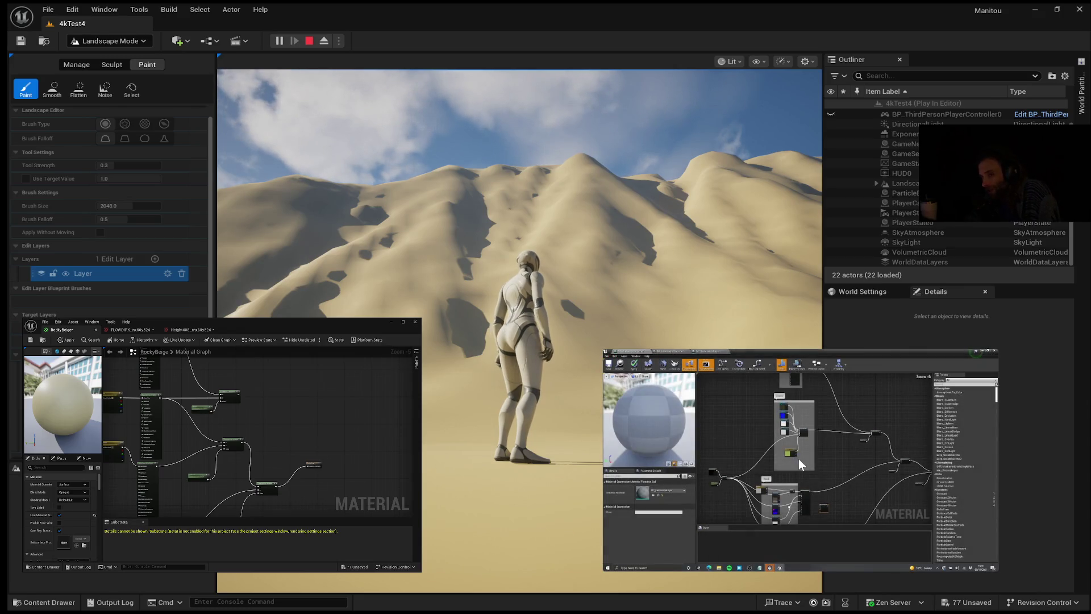
pyautogui.click(799, 458)
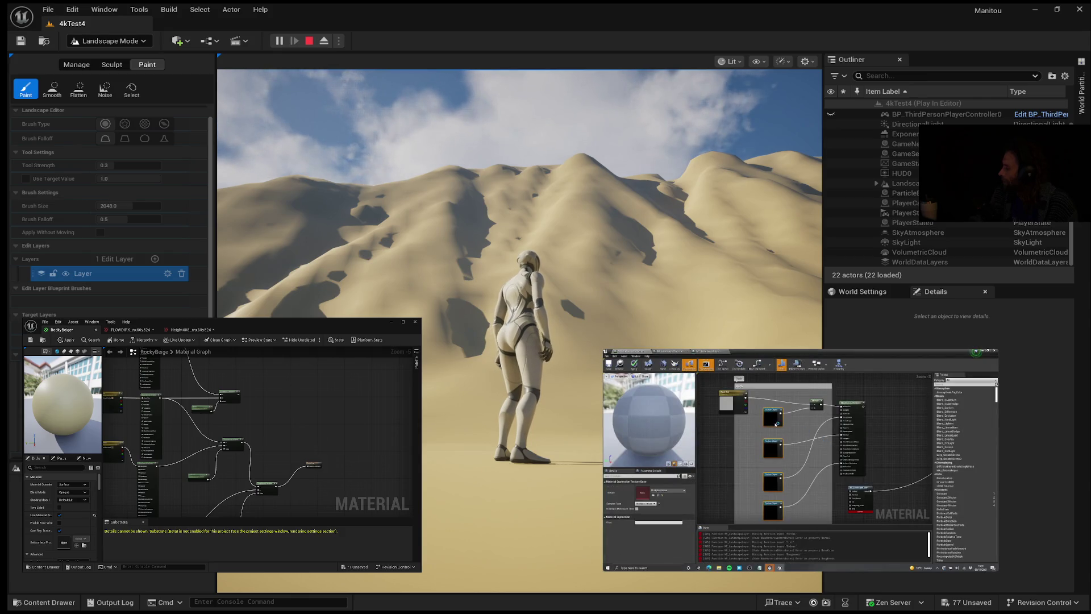
pyautogui.moveTo(961, 499)
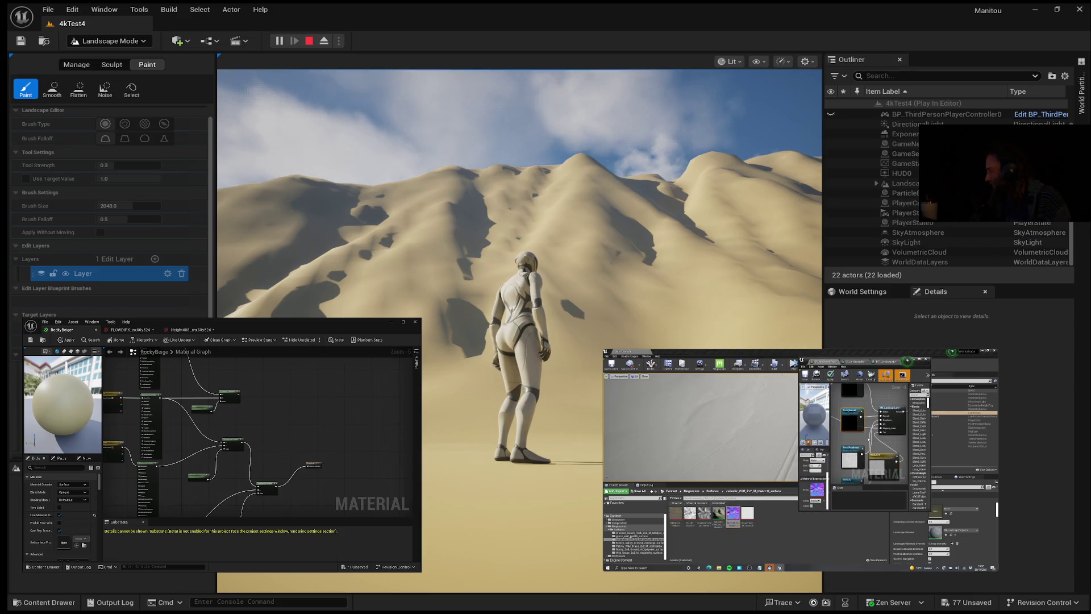
pyautogui.moveTo(800, 461)
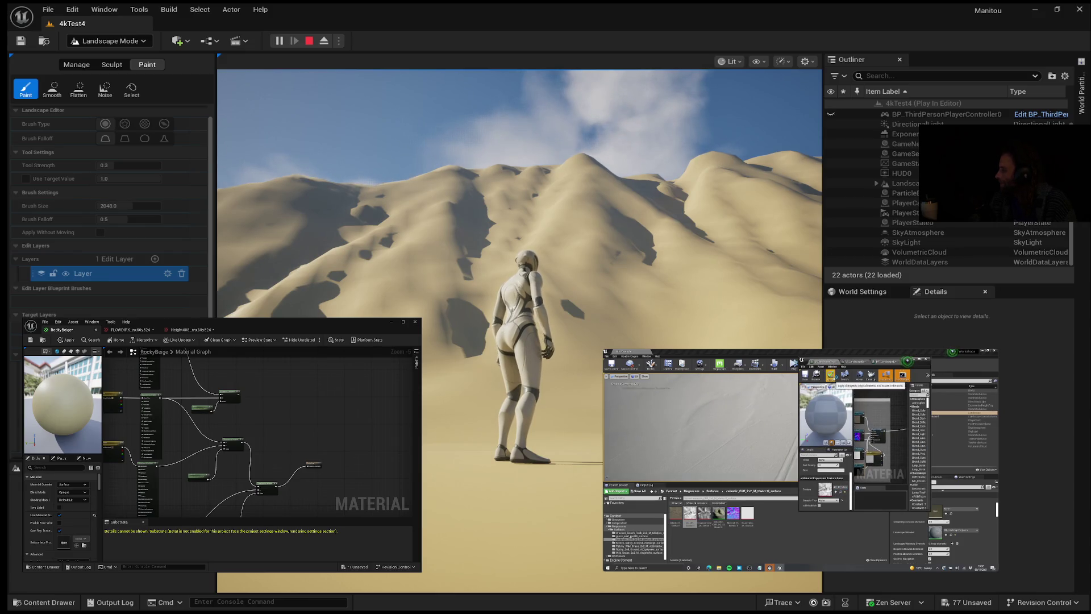
pyautogui.moveTo(718, 444)
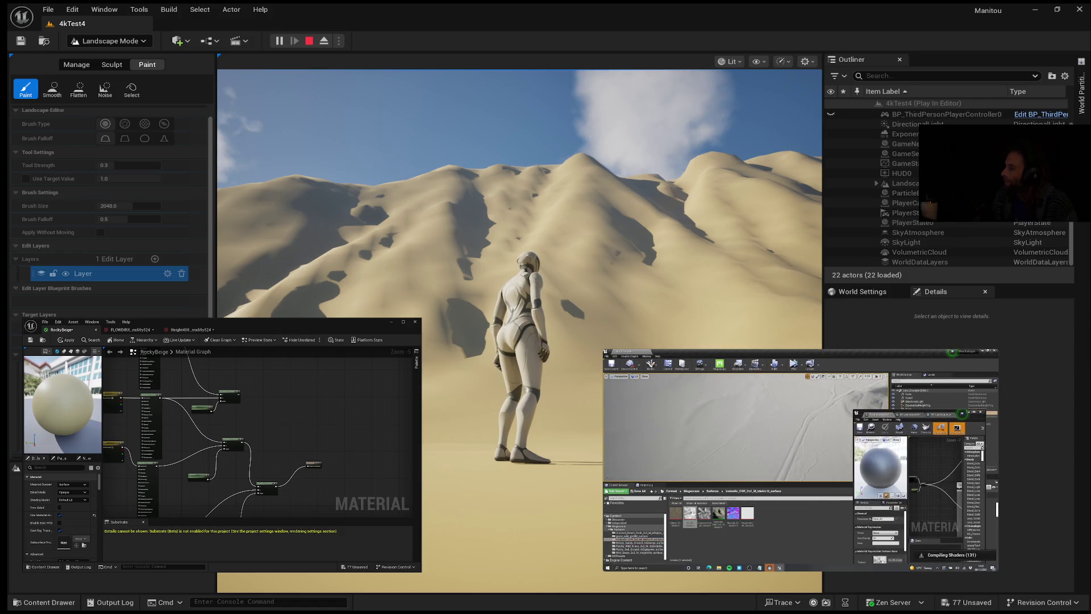
pyautogui.moveTo(743, 373)
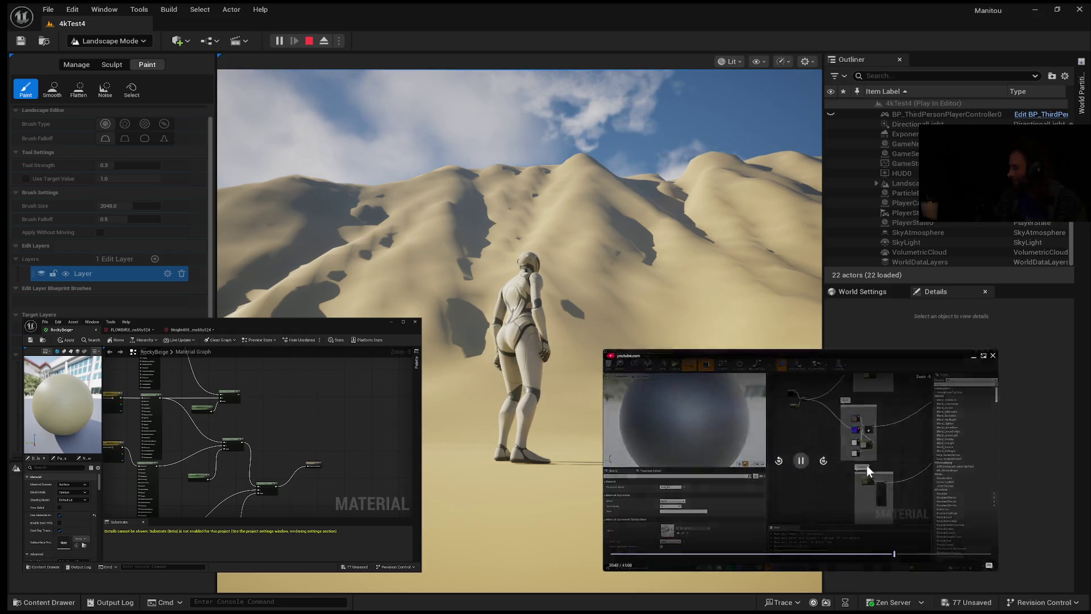
# Jump the tutorial back from 30:40 to 30:21 and rewatch the graph steps.
pyautogui.click(779, 461)
pyautogui.click(778, 461)
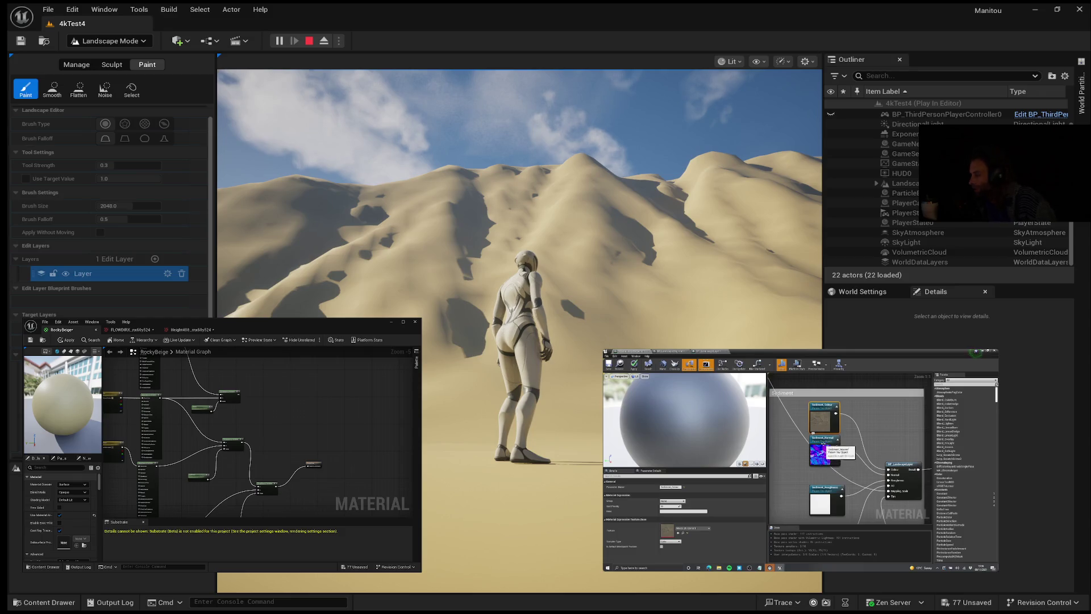
# Stop and restart the tutorial around 33:03, then pause it again later on.
pyautogui.click(801, 461)
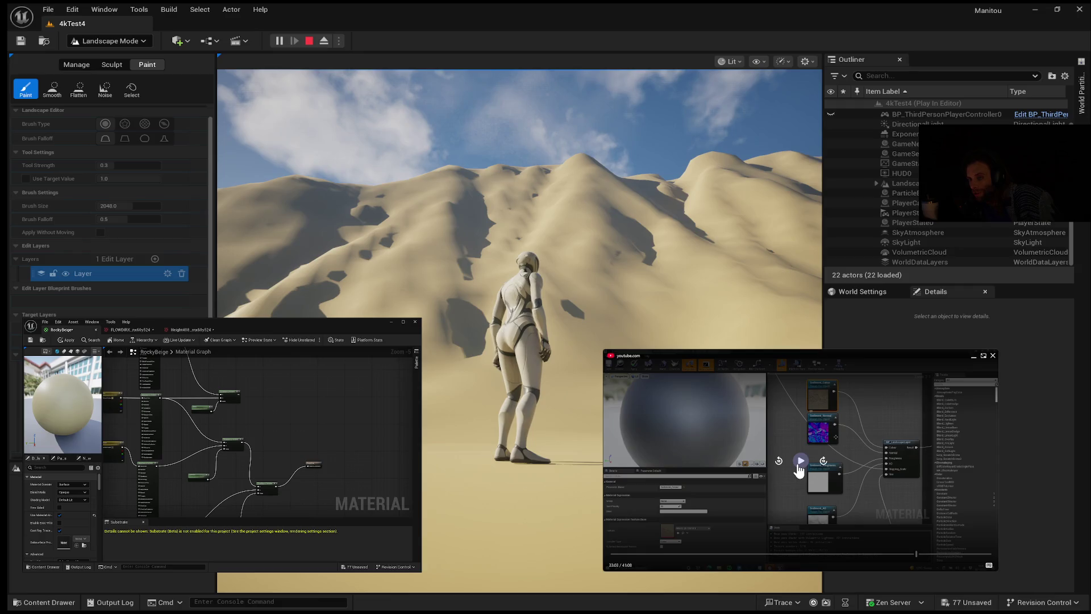
pyautogui.click(798, 465)
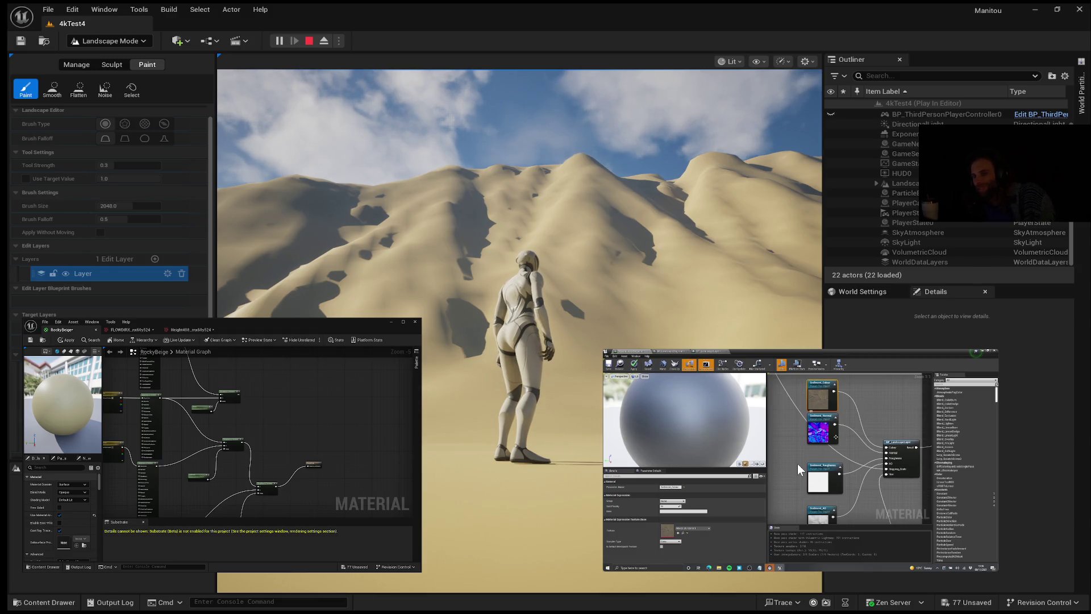
pyautogui.click(797, 462)
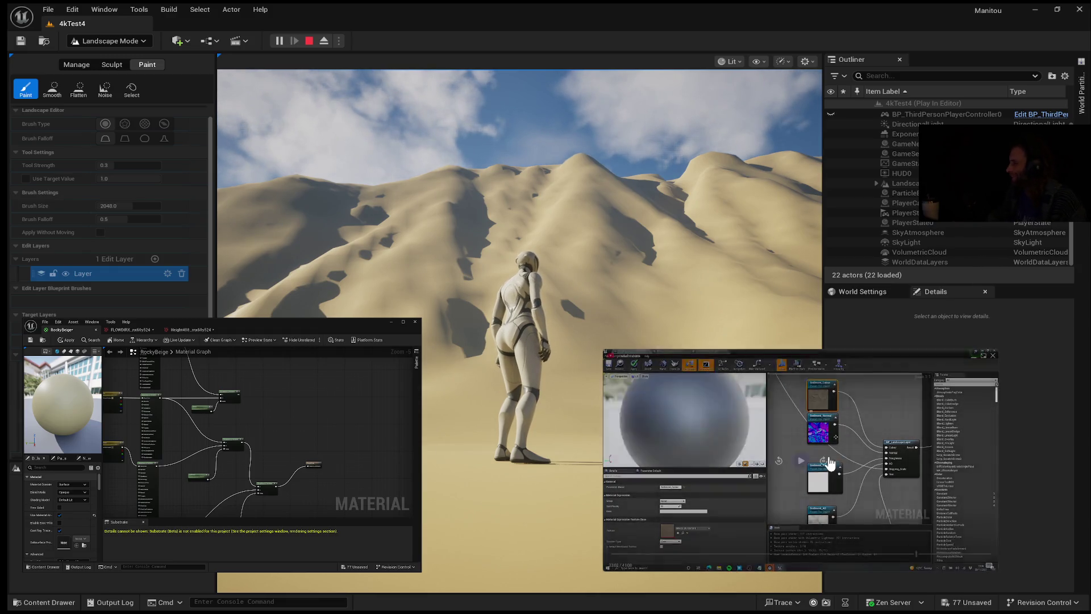
pyautogui.click(797, 463)
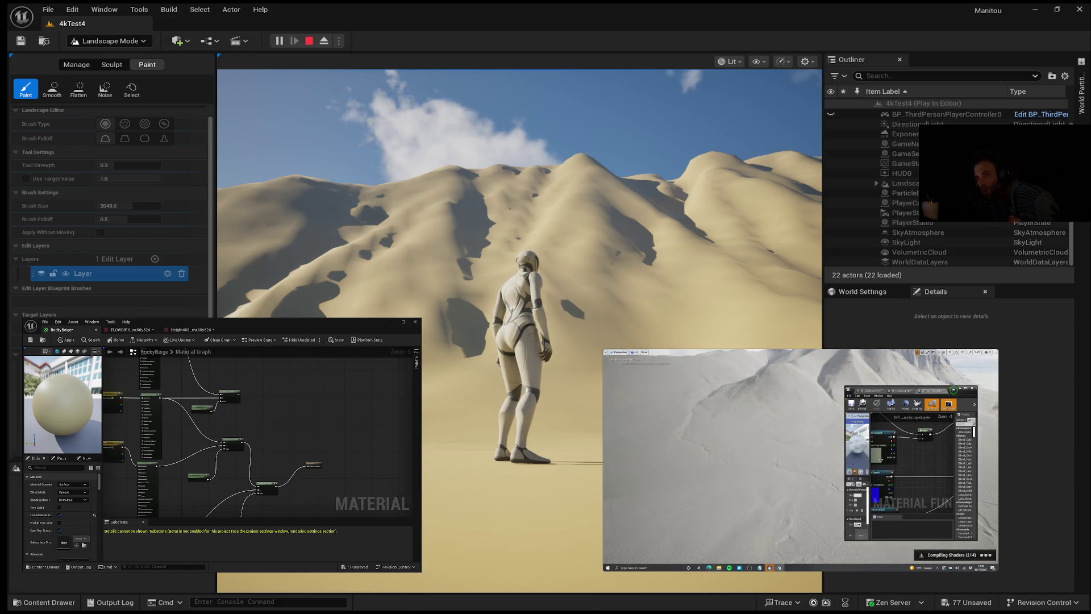
pyautogui.moveTo(809, 441)
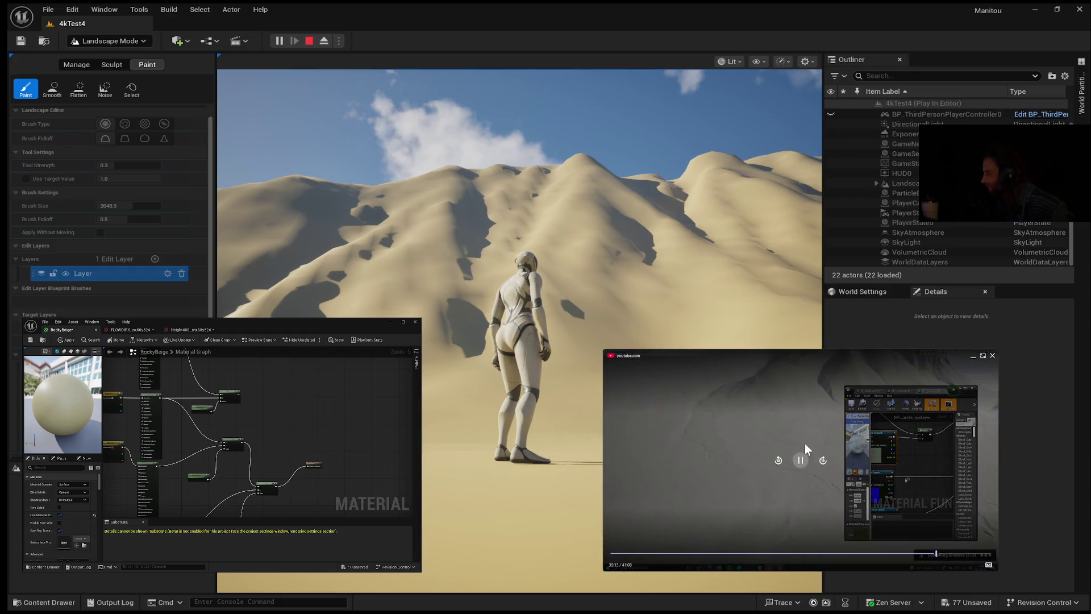
pyautogui.click(800, 460)
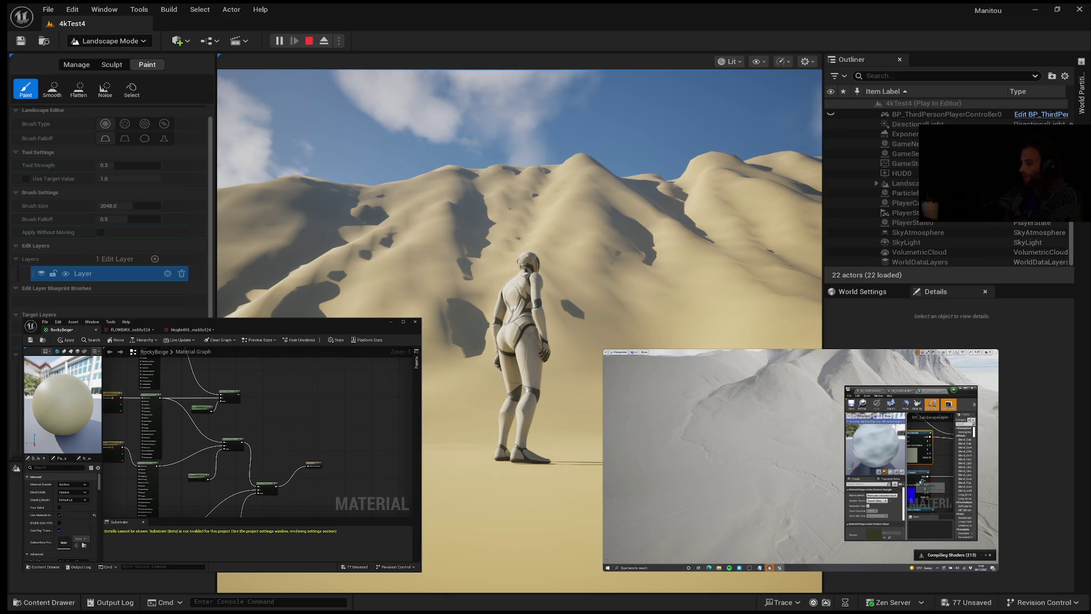
# Continue the material-function tutorial playback beside the running dune level.
pyautogui.click(801, 461)
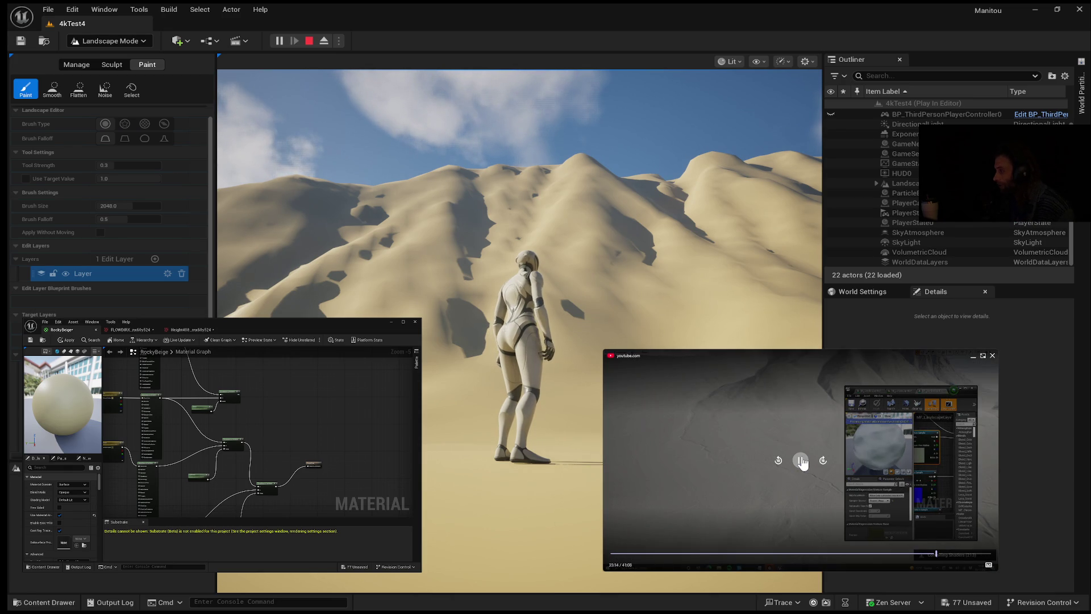
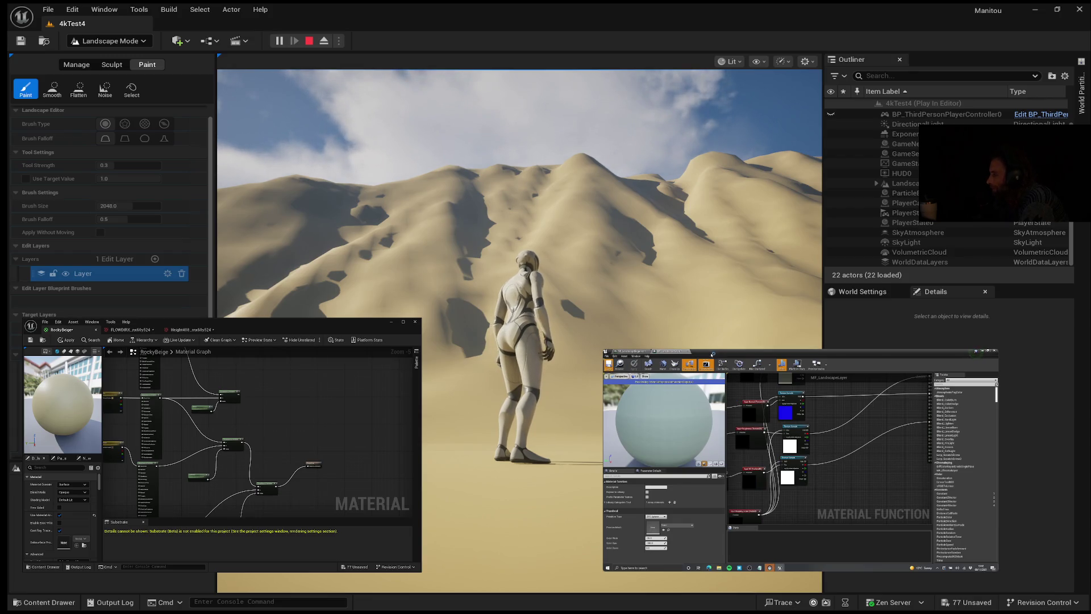
# Pause the reference tutorial at 40:30 to study its material layer list.
pyautogui.scroll(-5, 830, 449)
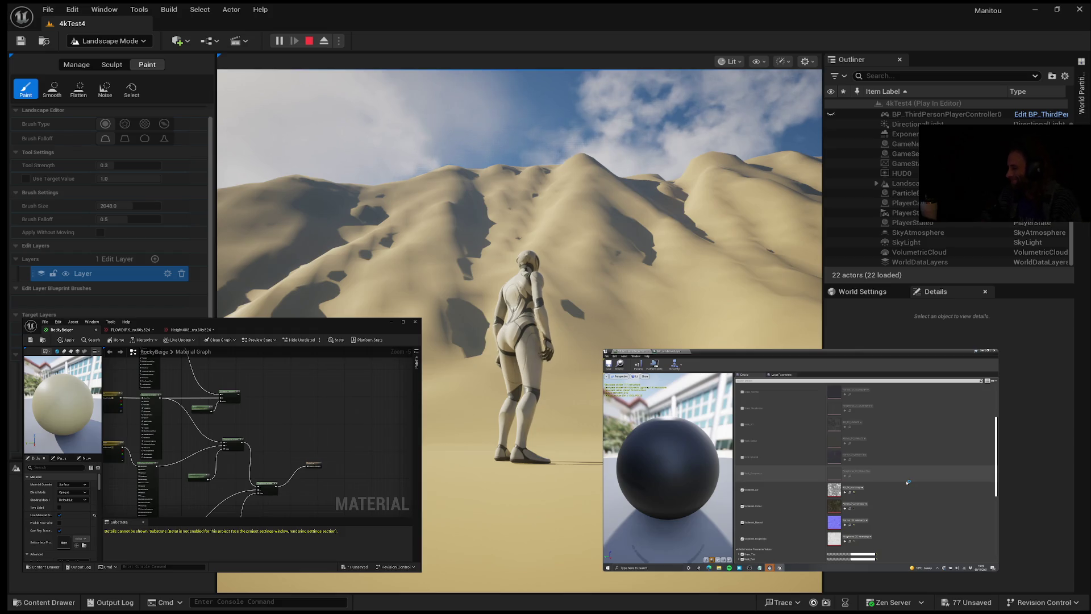
pyautogui.moveTo(721, 451)
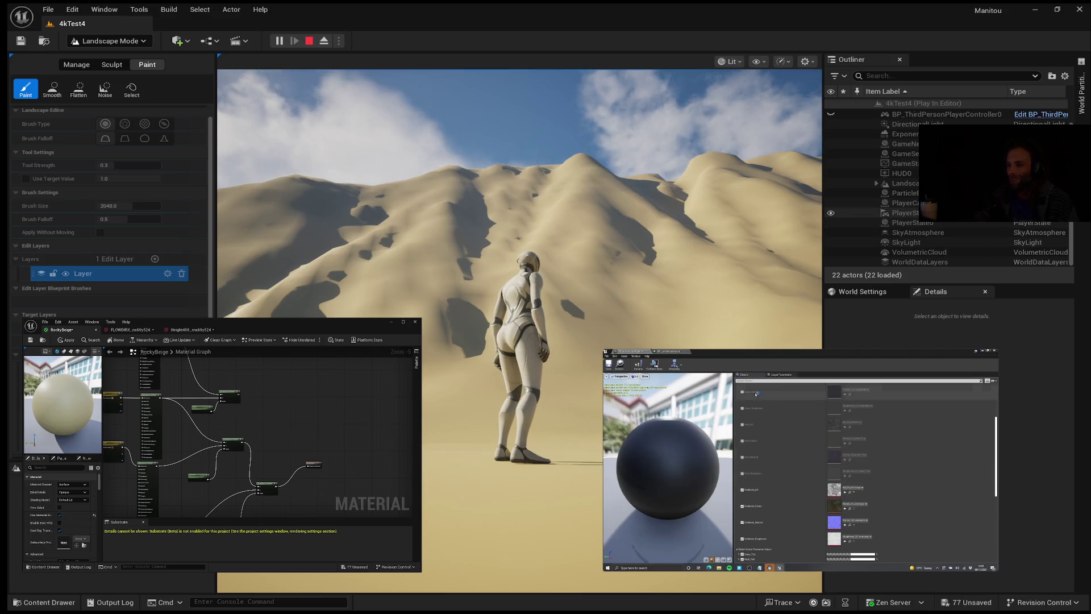
pyautogui.moveTo(799, 460)
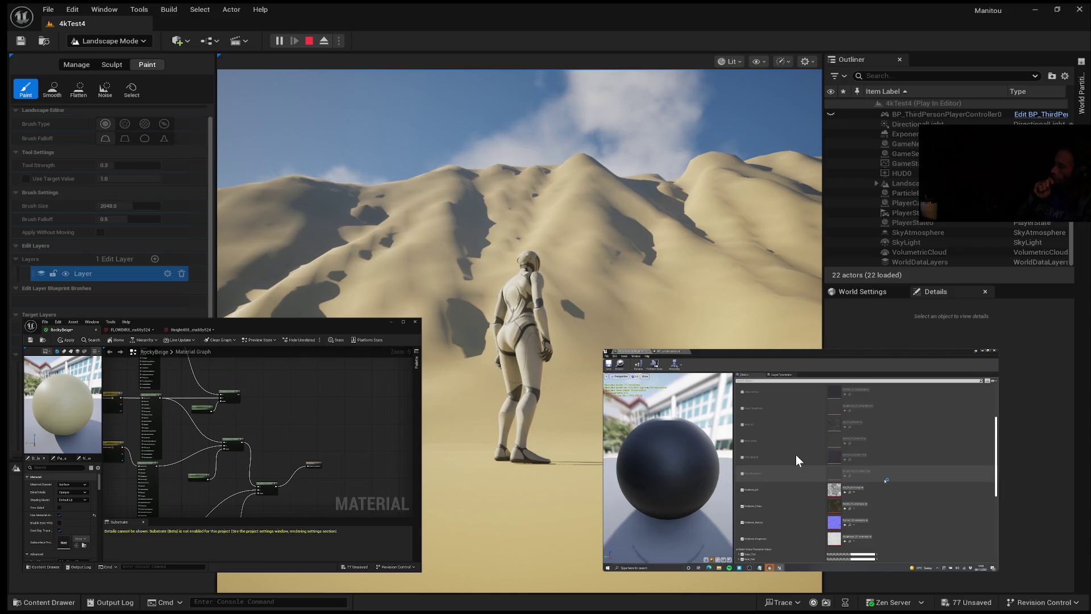
pyautogui.moveTo(795, 503)
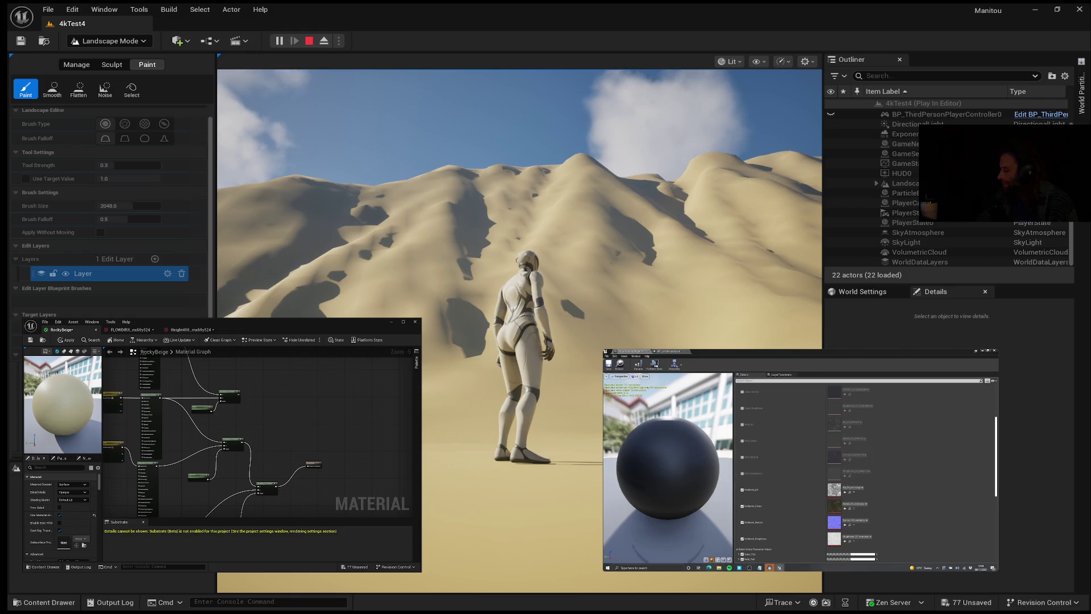
pyautogui.moveTo(938, 348)
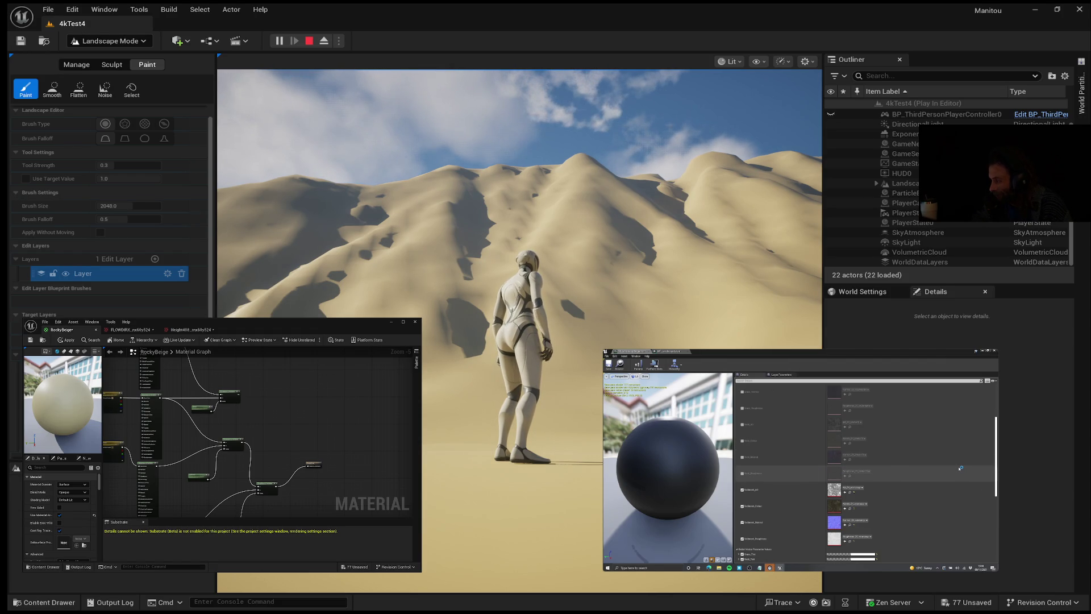
pyautogui.moveTo(794, 391)
pyautogui.moveTo(647, 425)
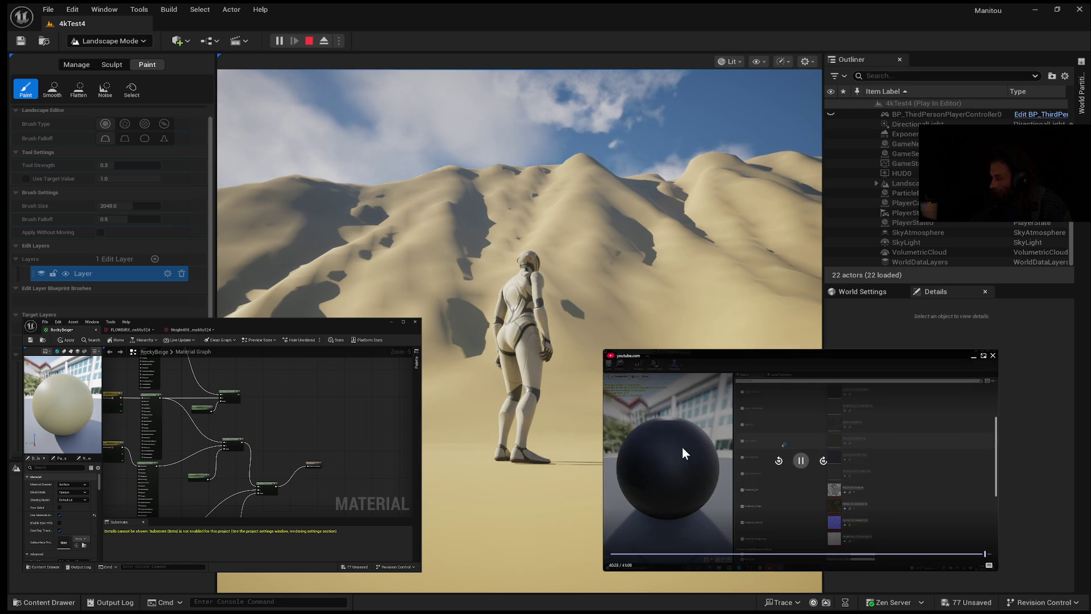
pyautogui.click(800, 463)
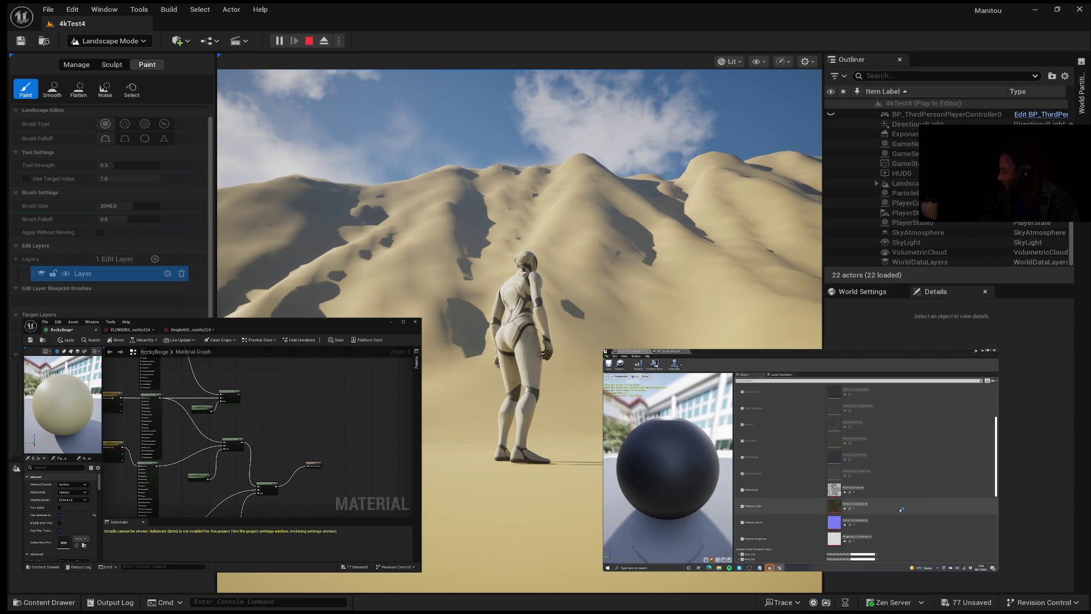
# Resume the reference tutorial so it plays on to 4:08.
pyautogui.moveTo(824, 466)
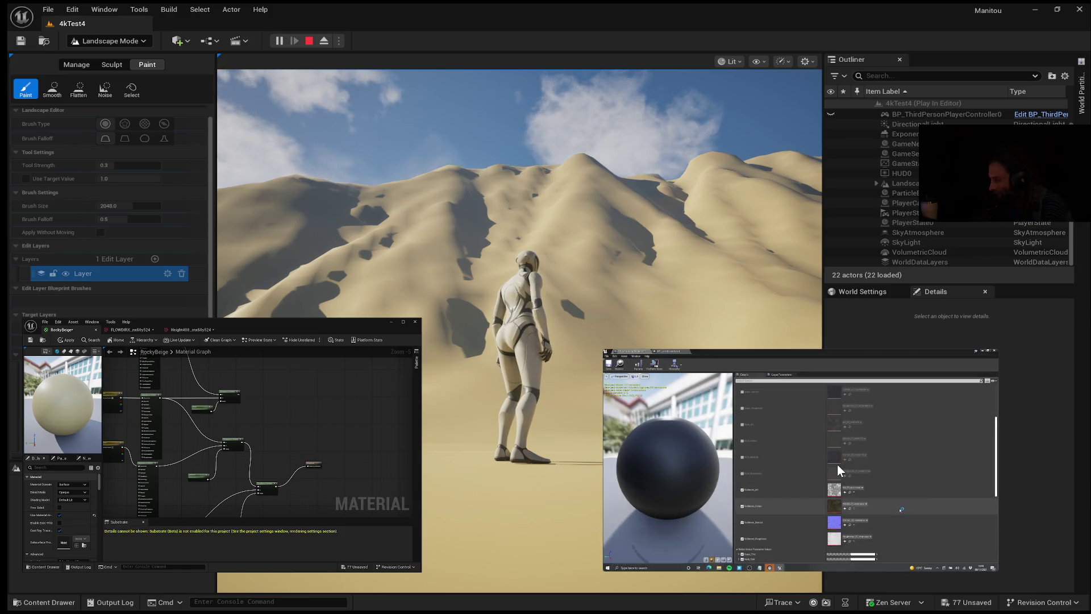
pyautogui.click(801, 459)
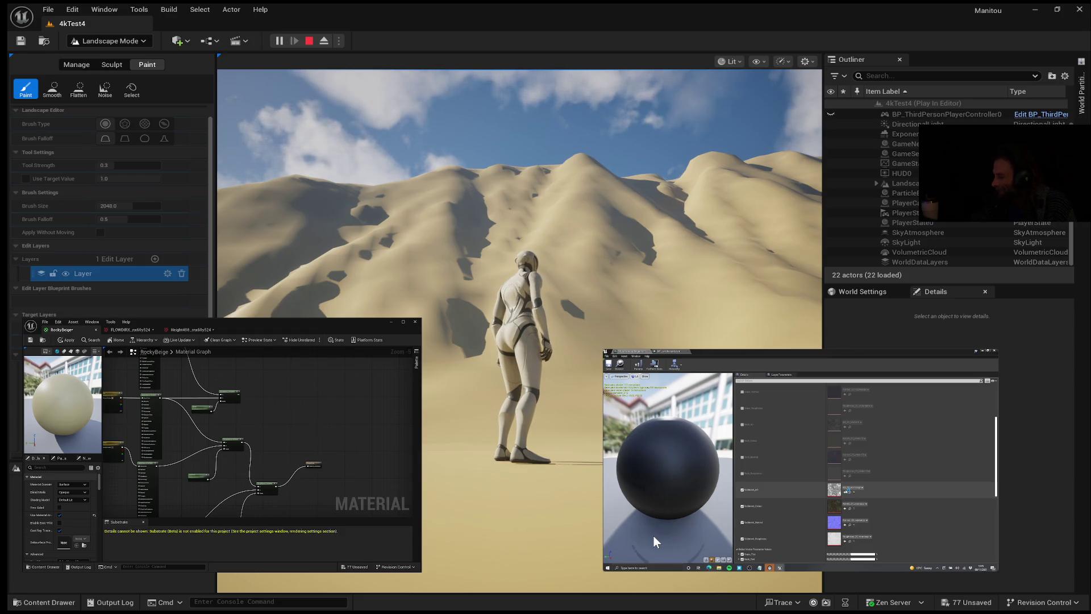
pyautogui.moveTo(794, 473)
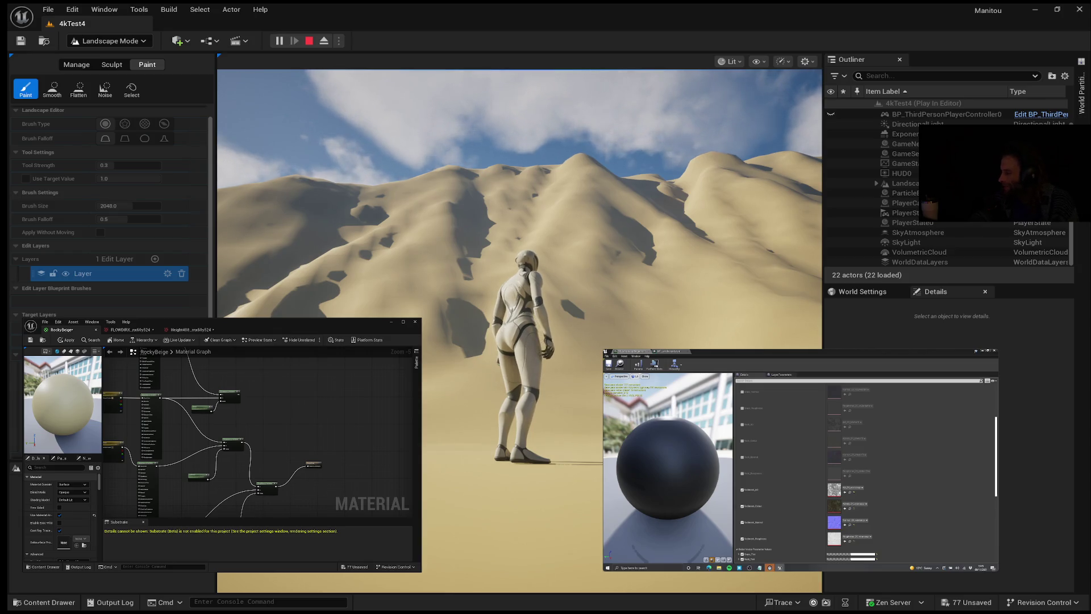
pyautogui.moveTo(686, 506)
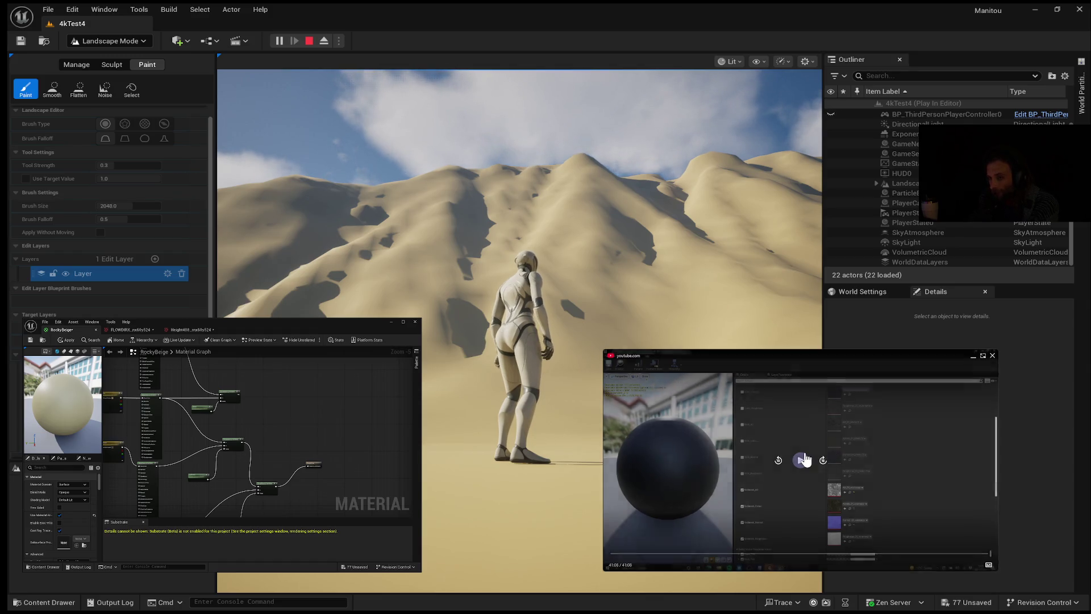
# Resume the reference tutorial and let it finish on the dark sphere preview.
pyautogui.click(802, 459)
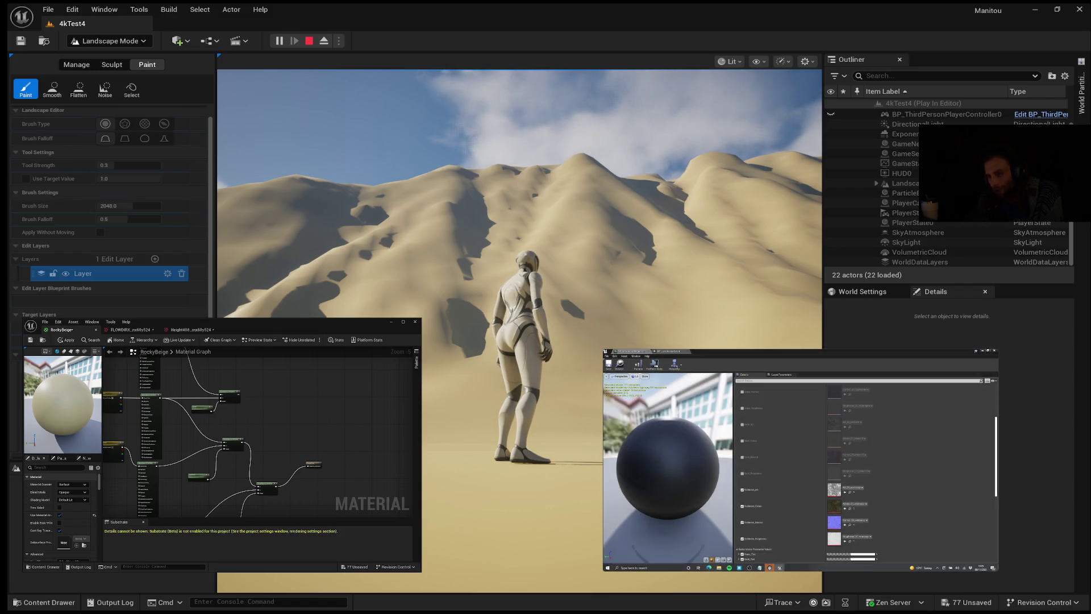
pyautogui.moveTo(893, 528)
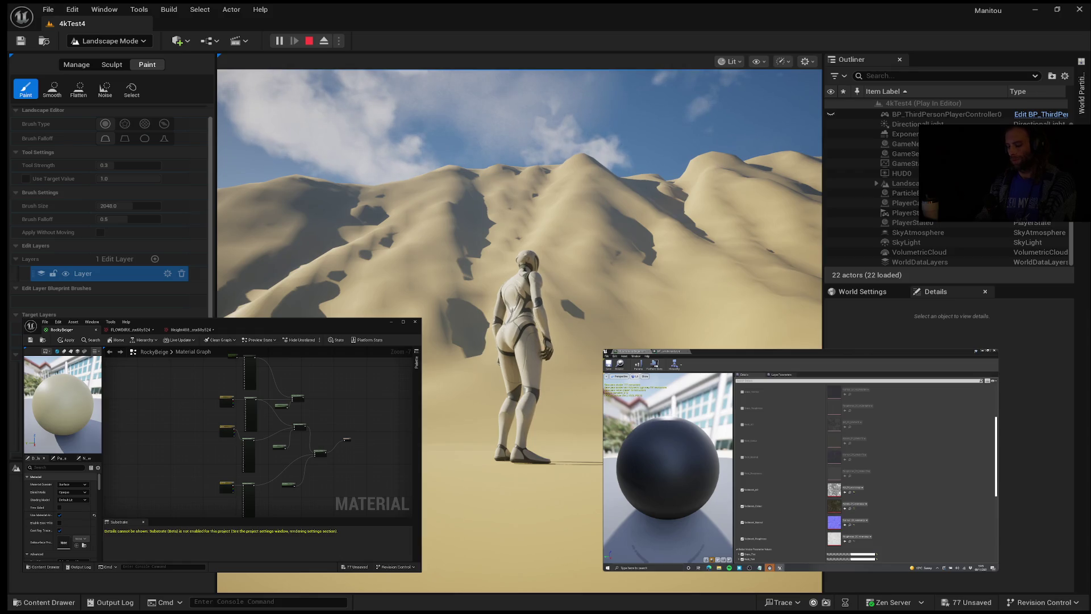
# Apply RockyBeige to the landscape and run Play In Editor to view the sand-coloured dunes.
pyautogui.moveTo(723, 353)
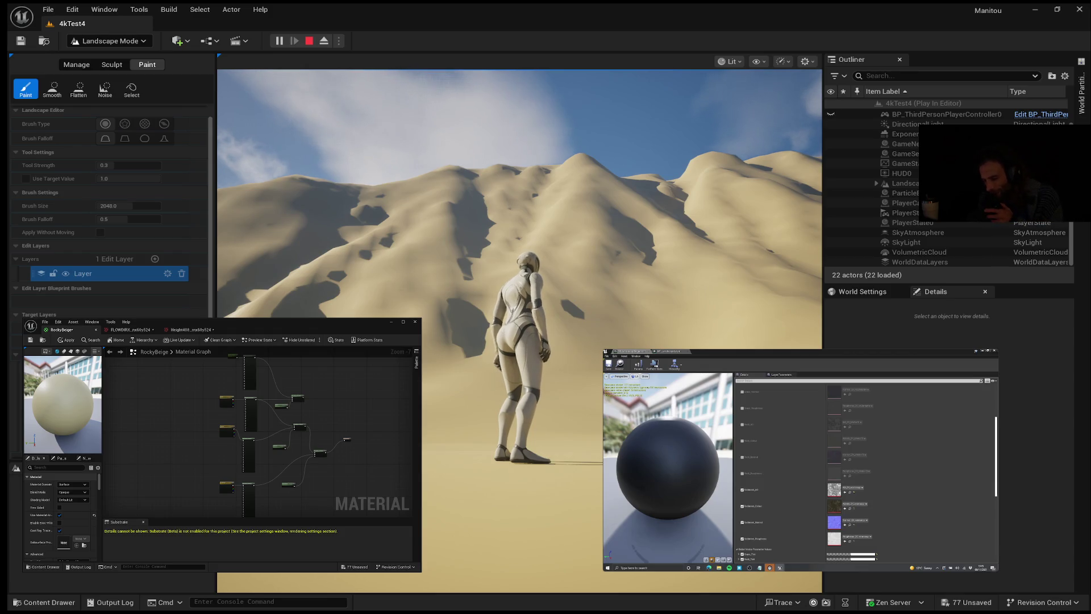
pyautogui.moveTo(878, 396)
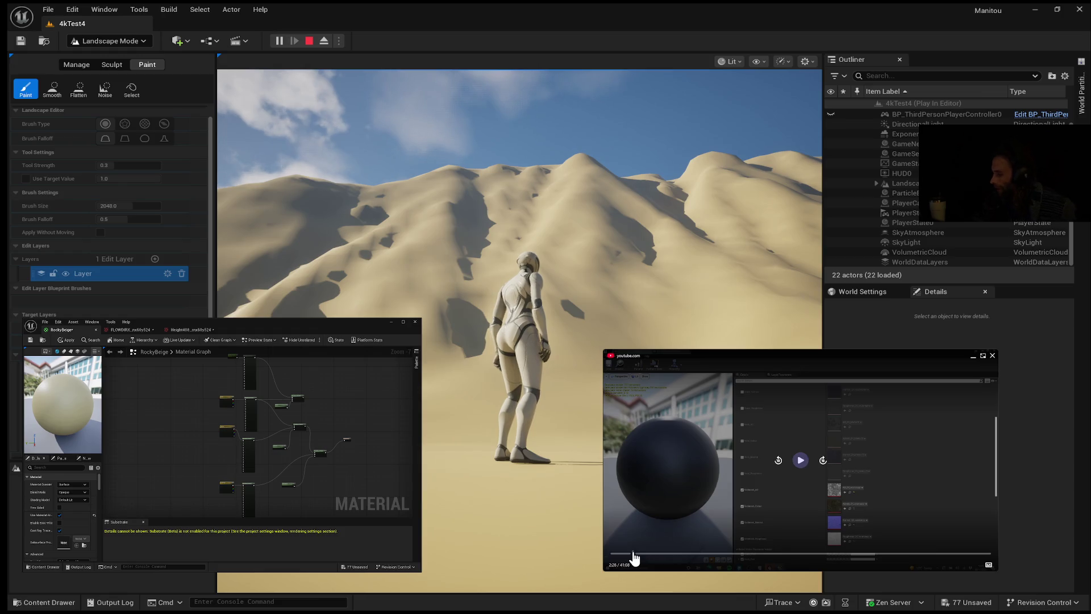
# Rewind the finished tutorial to 0:00 and start the mountain landscape video playing.
pyautogui.moveTo(633, 555)
pyautogui.mouseDown()
pyautogui.moveTo(605, 561)
pyautogui.moveTo(619, 552)
pyautogui.mouseUp()
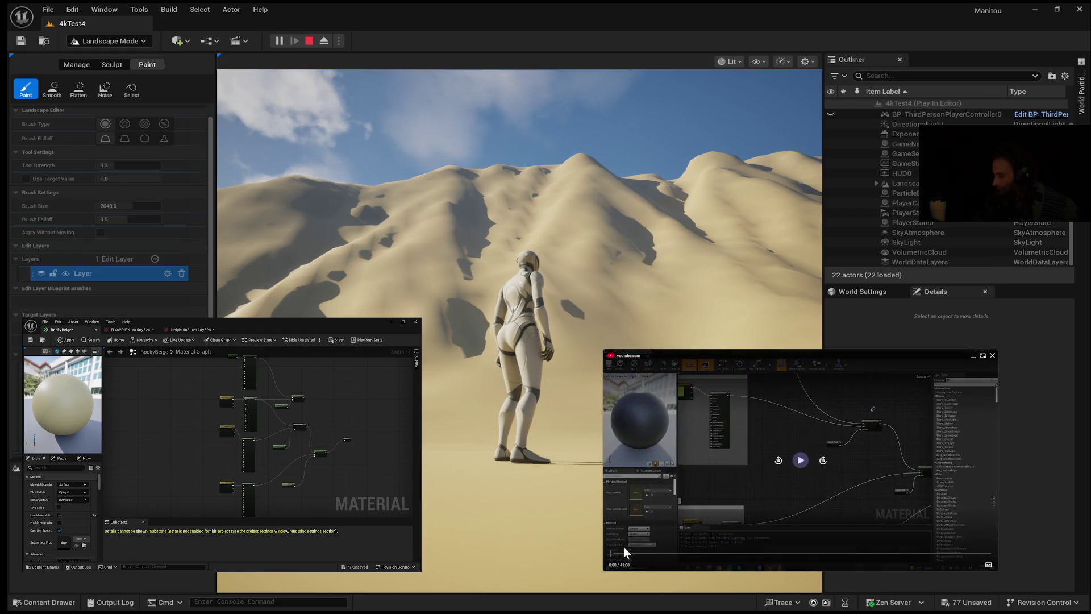
pyautogui.click(800, 460)
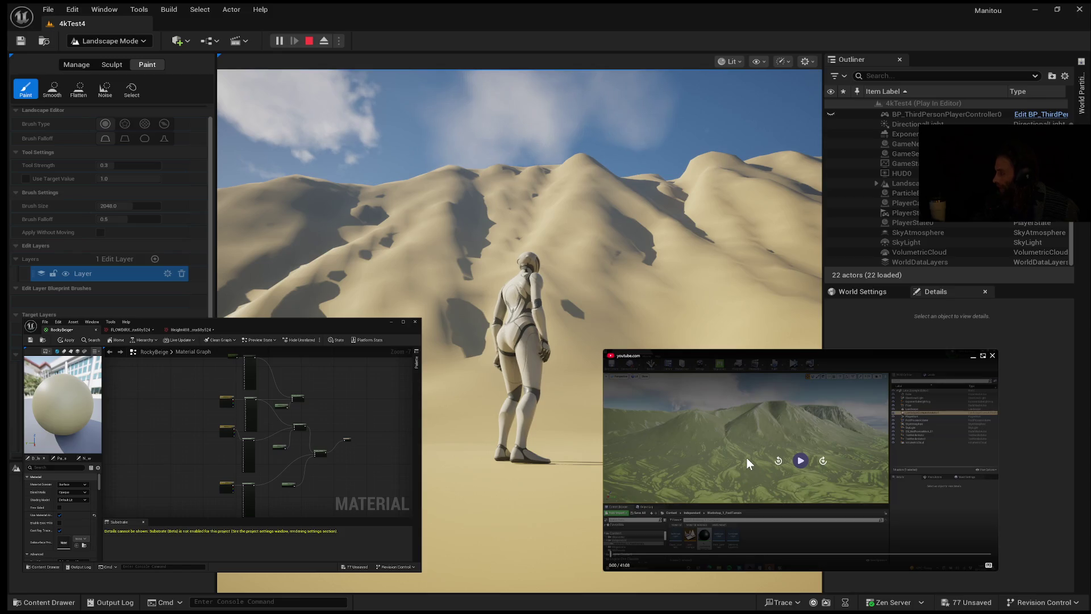
pyautogui.click(800, 459)
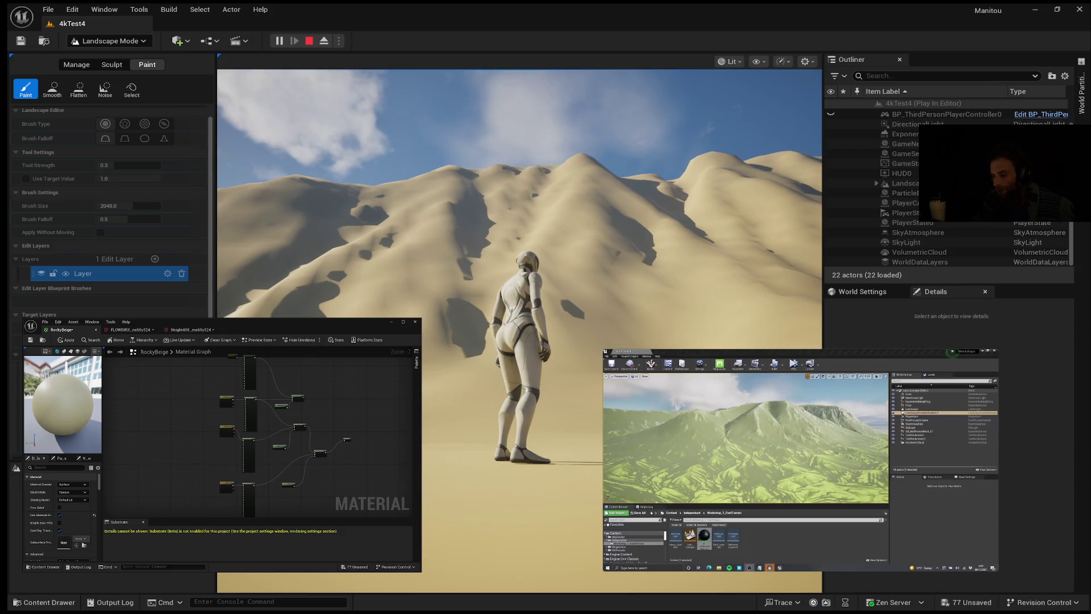
pyautogui.moveTo(758, 465)
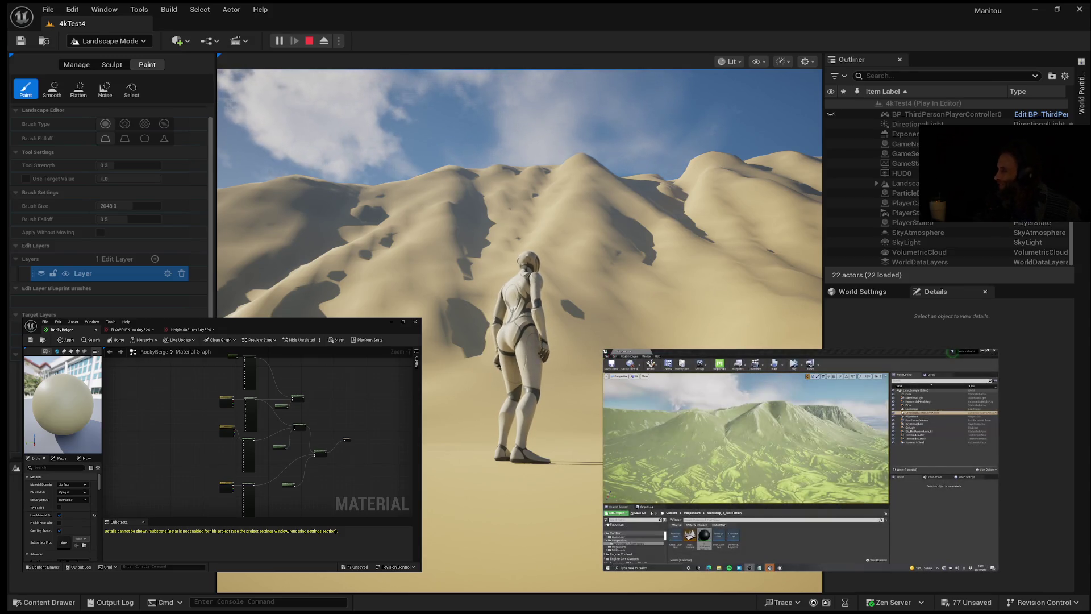
pyautogui.moveTo(861, 433)
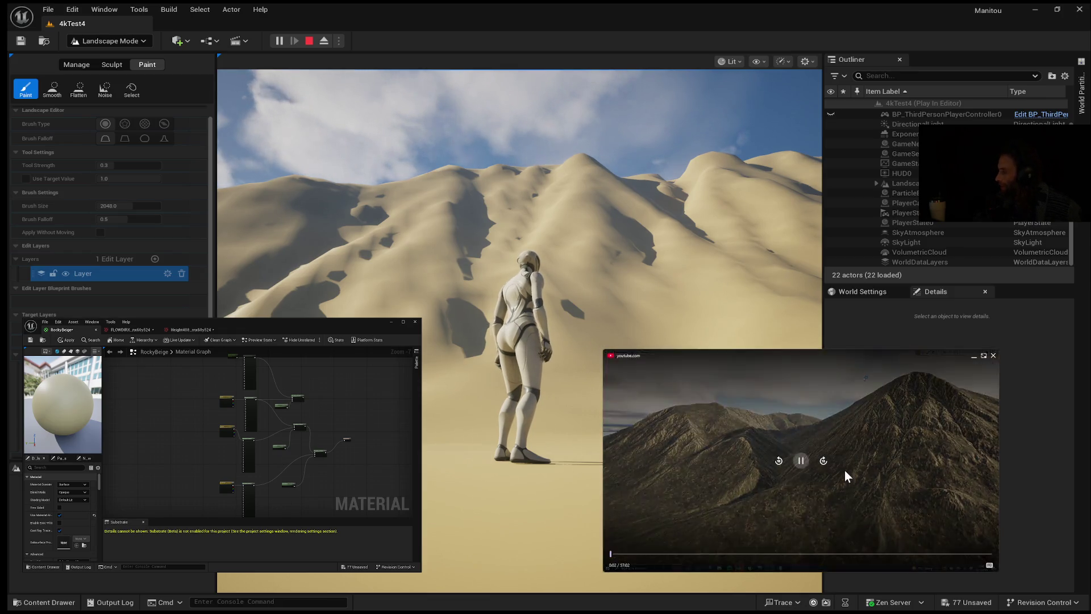
# Leave the mountain landscape video paused at 0:13 on the rocky peaks.
pyautogui.moveTo(815, 474)
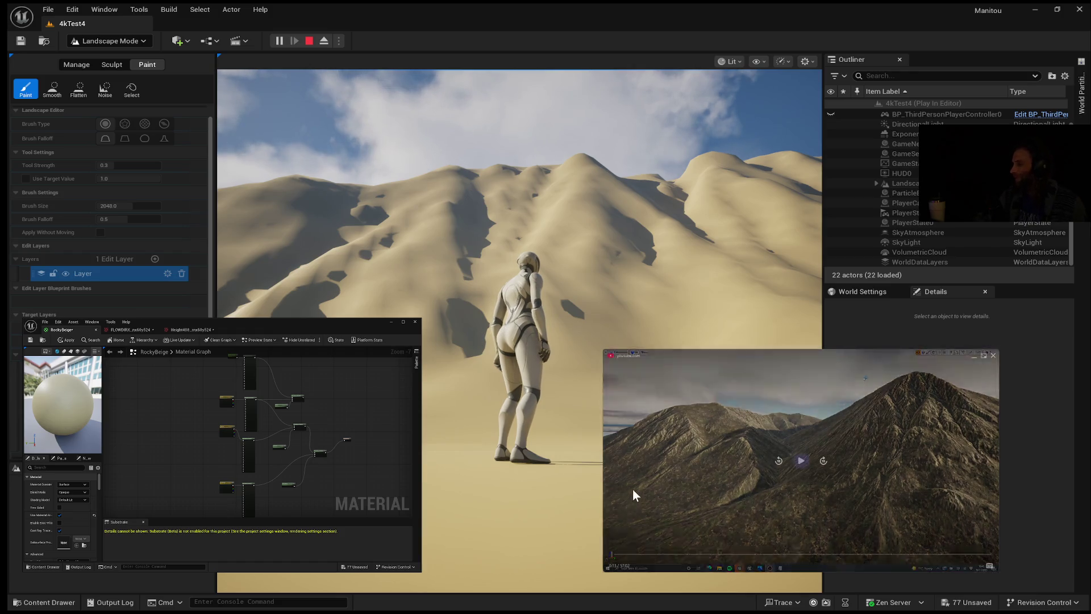
pyautogui.click(636, 469)
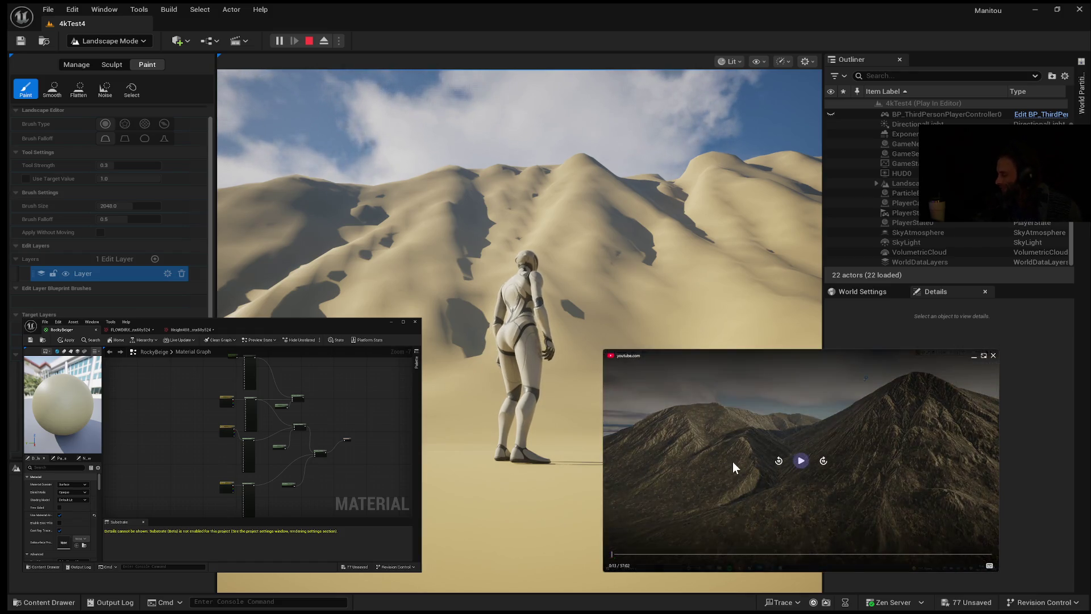
pyautogui.click(670, 471)
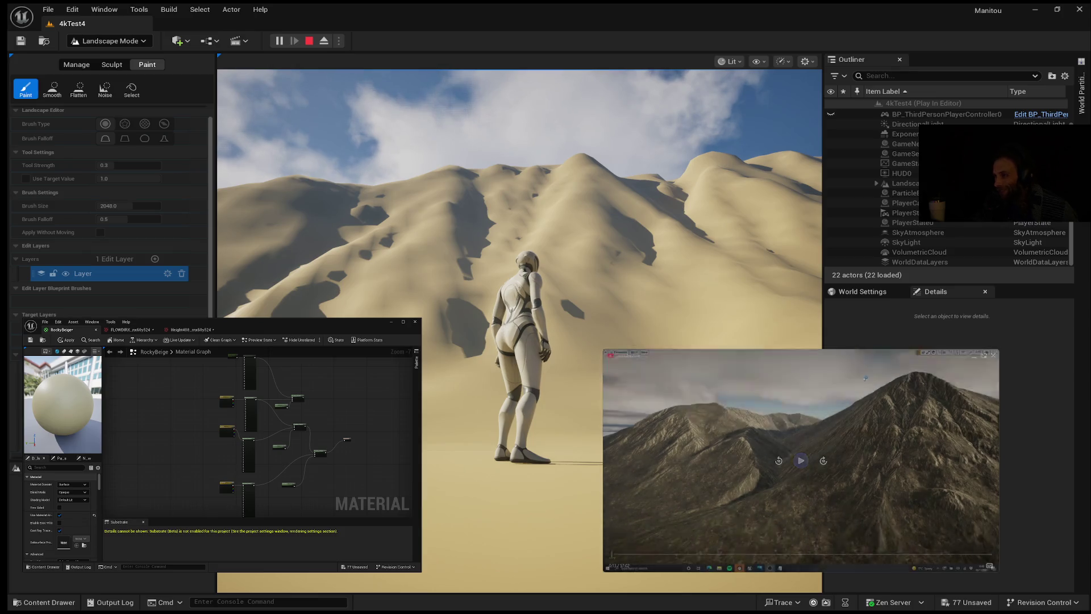
pyautogui.click(673, 516)
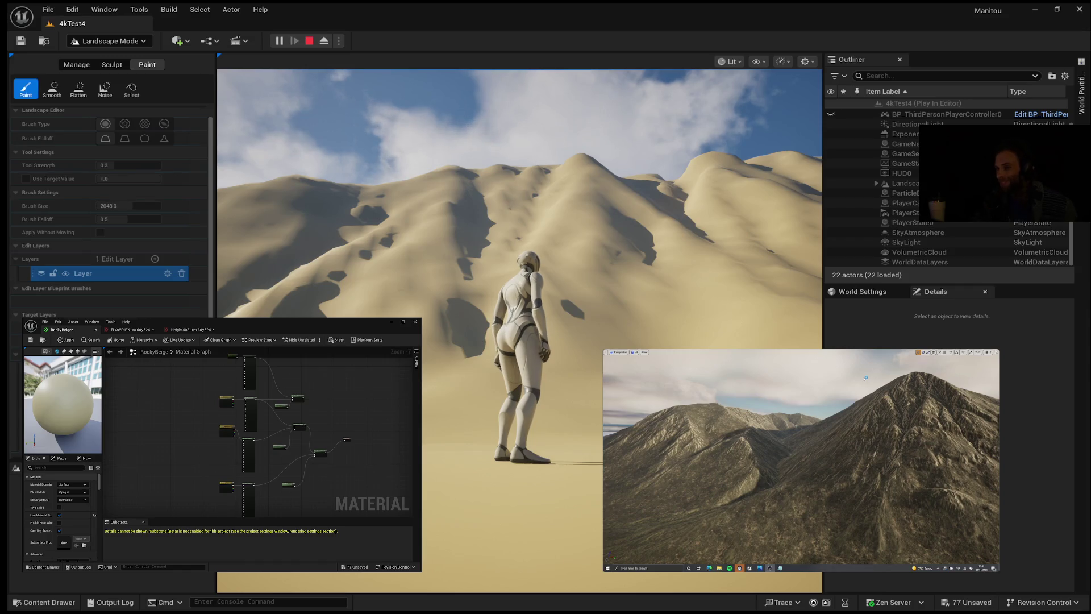
pyautogui.click(665, 484)
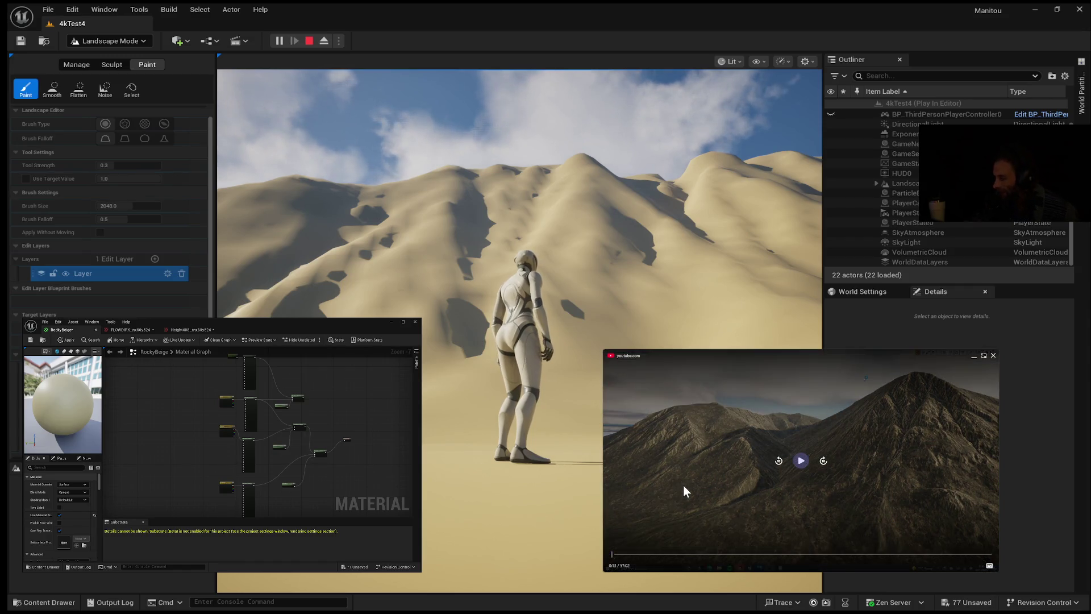
# Resume the mountain video and watch until the Unreal Engine Marketplace page appears.
pyautogui.click(683, 485)
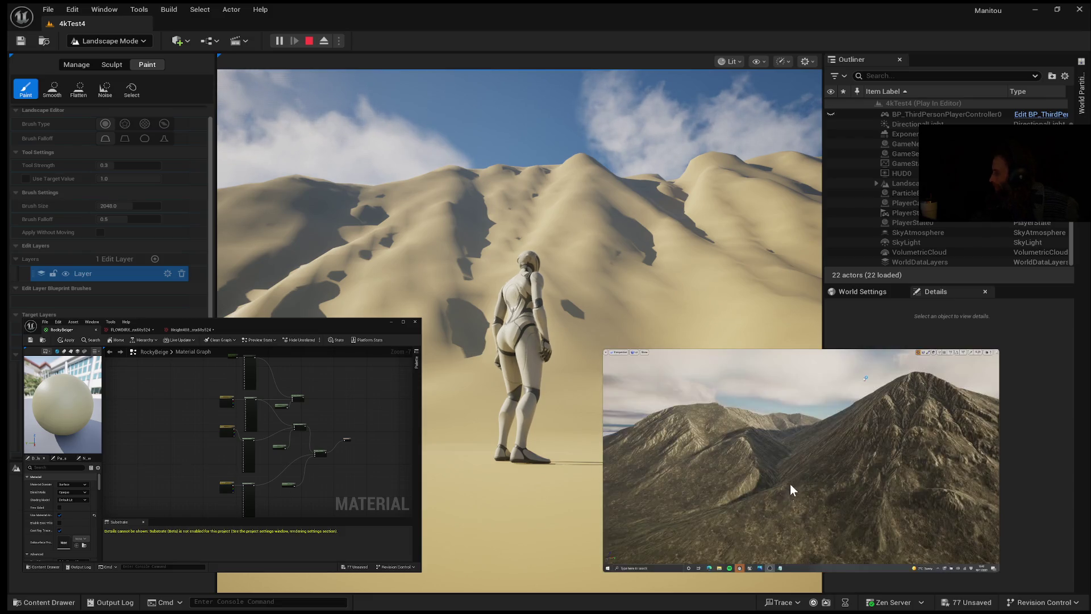
pyautogui.moveTo(809, 457)
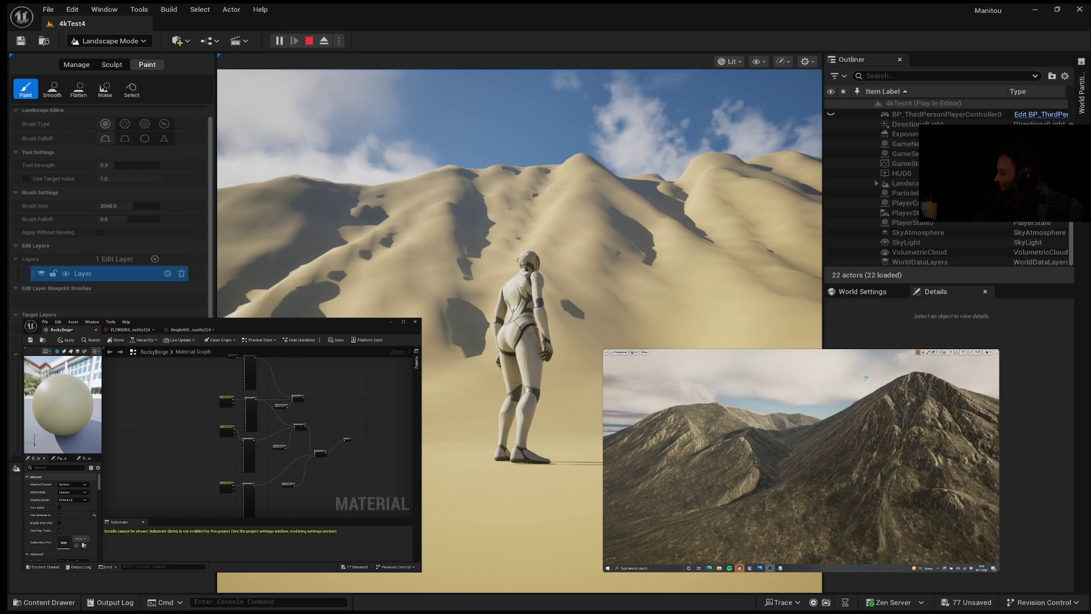
pyautogui.moveTo(812, 567)
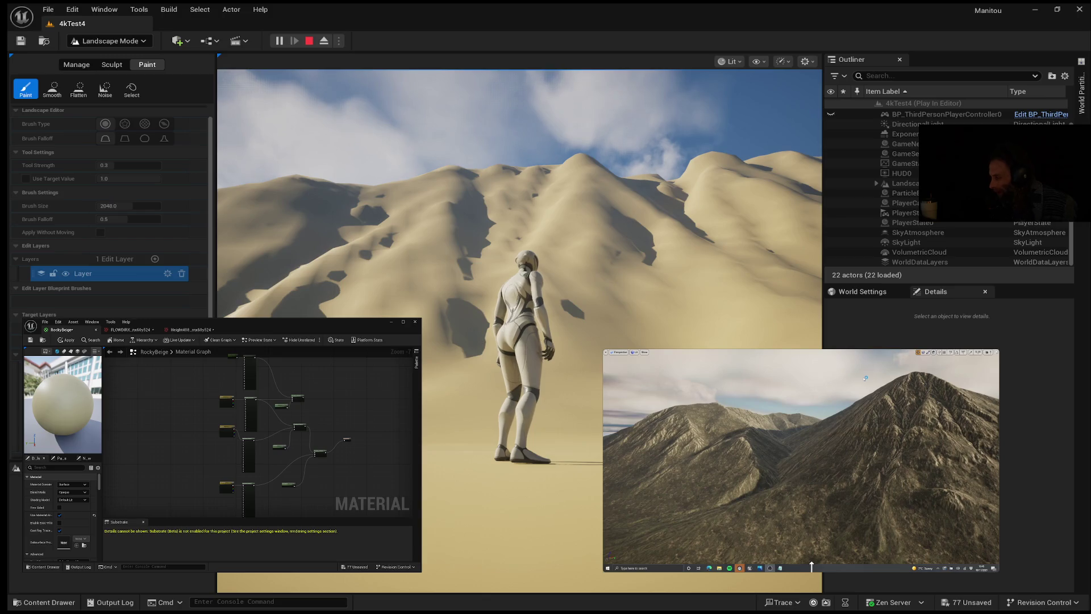
pyautogui.moveTo(956, 434)
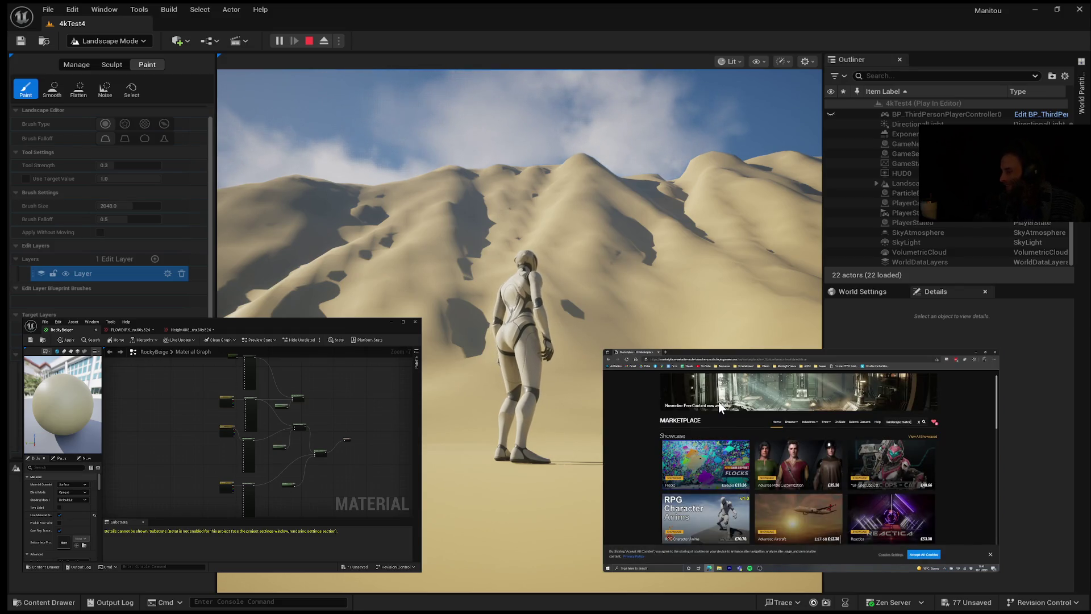
pyautogui.moveTo(783, 407)
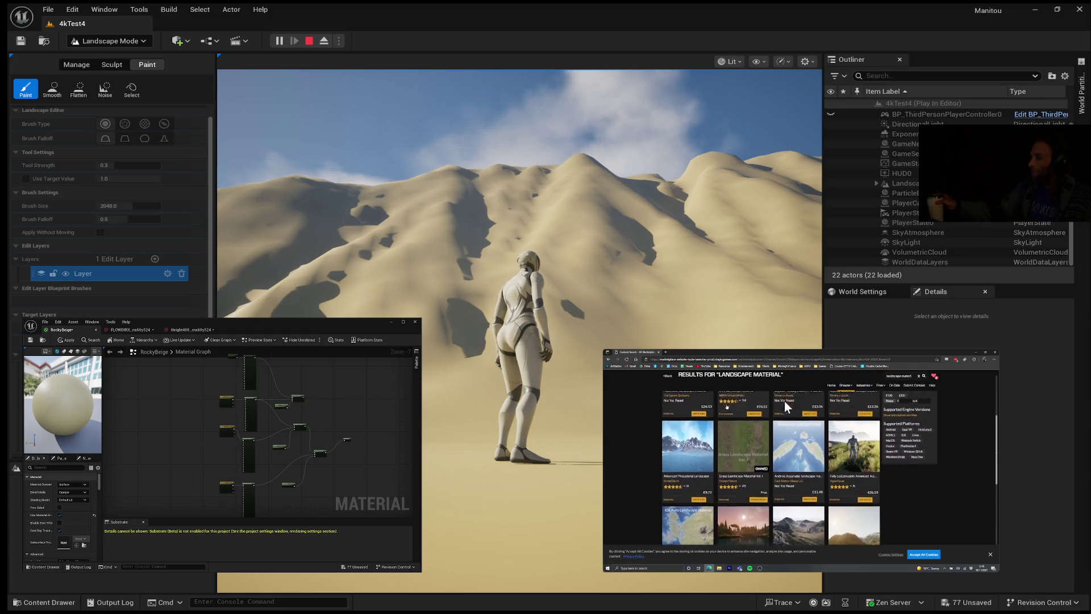
pyautogui.moveTo(966, 516)
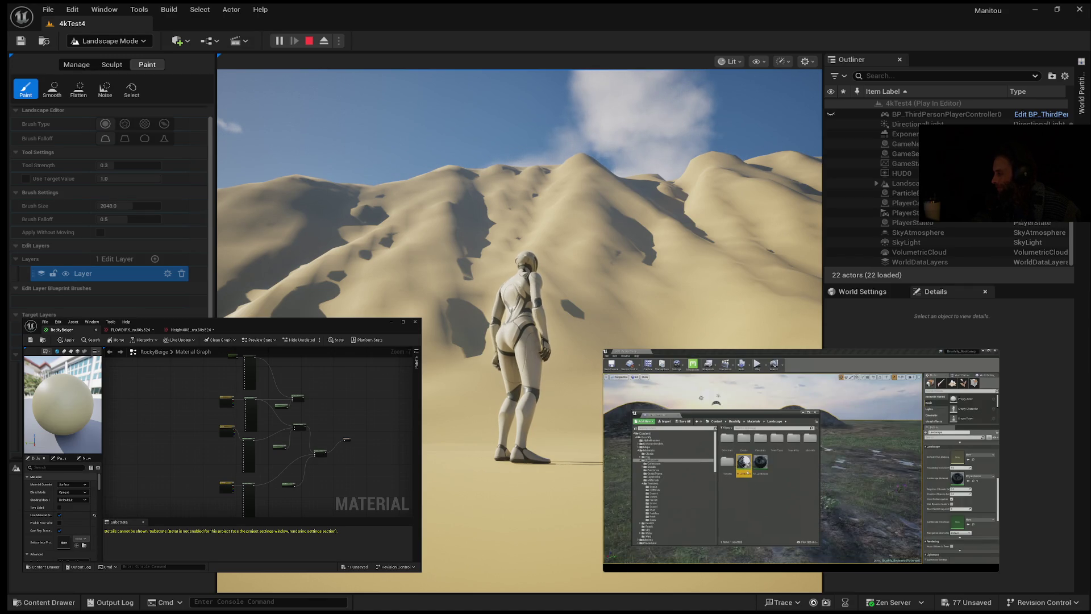
# Pause the tutorial on its material editor setup, then resume once studied.
pyautogui.moveTo(642, 527)
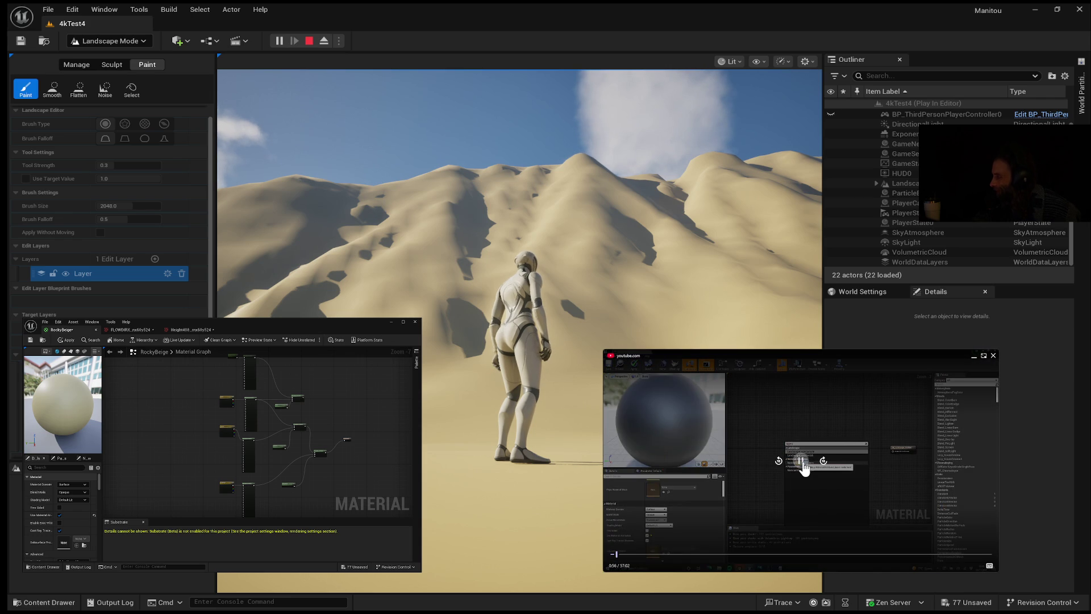
pyautogui.click(802, 462)
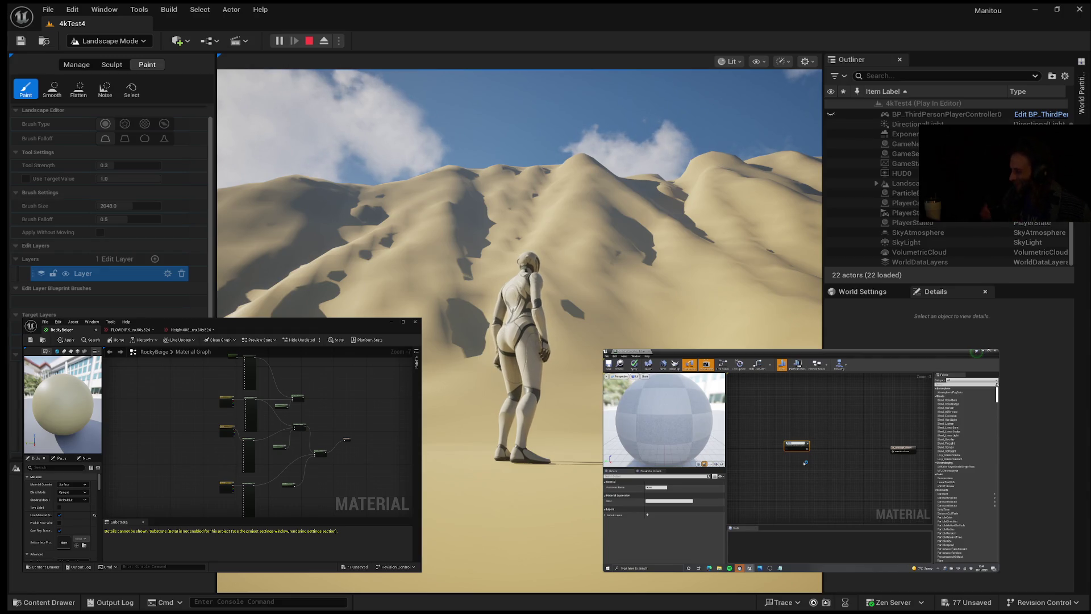
pyautogui.click(803, 467)
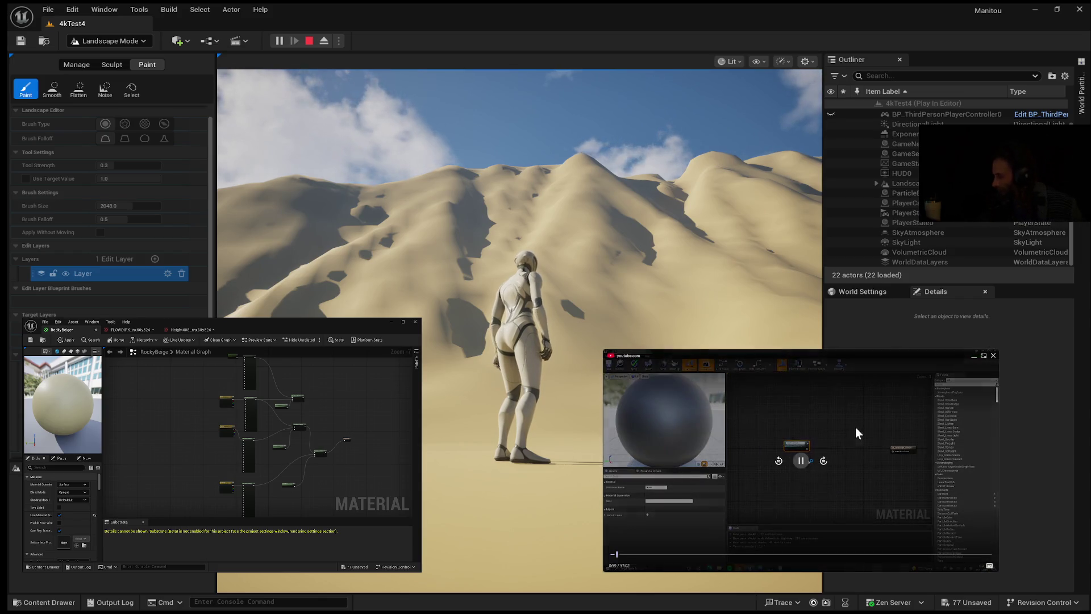
# Briefly pause the tutorial, then keep it playing toward the texture-sample graph.
pyautogui.click(798, 463)
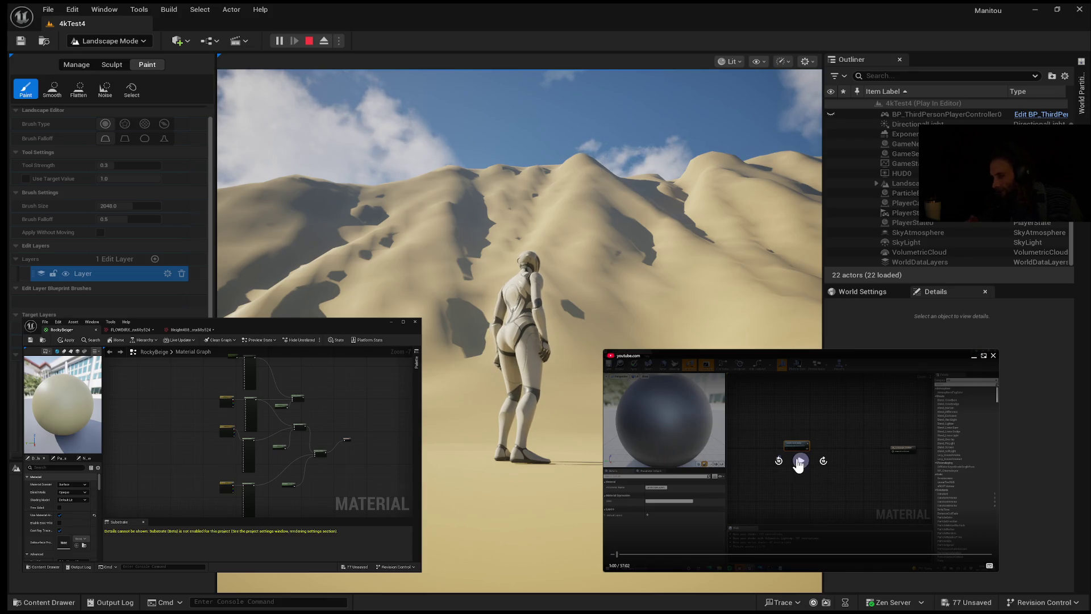
pyautogui.click(798, 463)
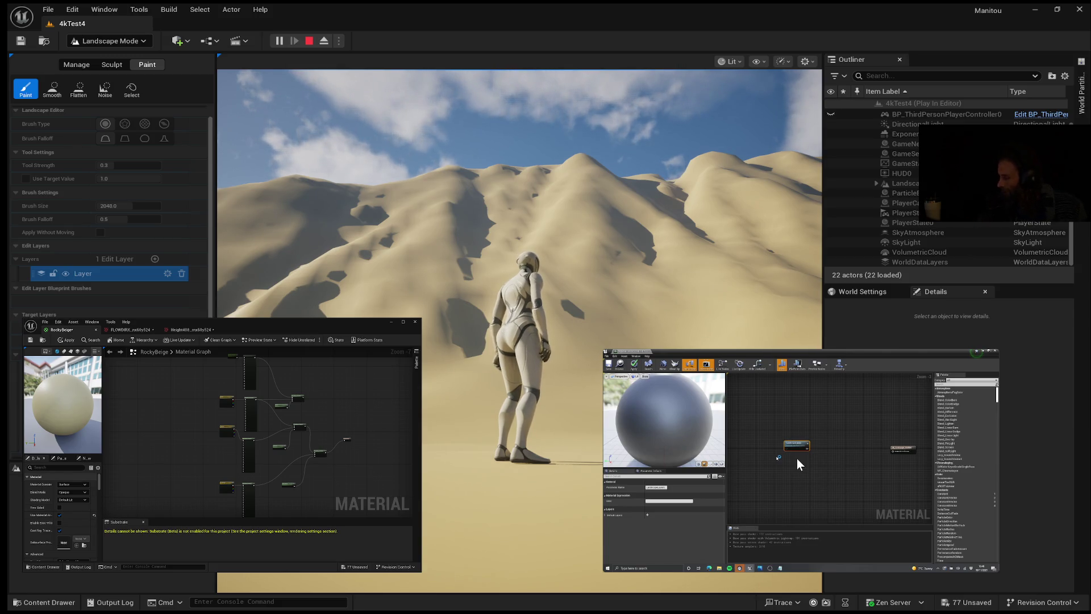
pyautogui.moveTo(812, 459)
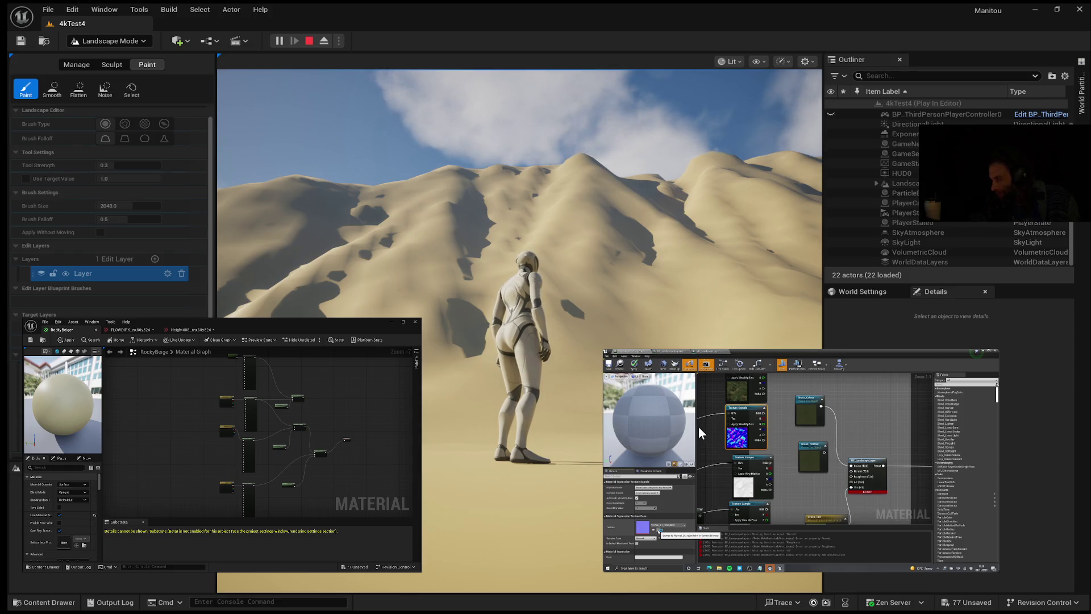
# Stop the tutorial at 1:31 on the texture samples feeding the material output.
pyautogui.click(692, 421)
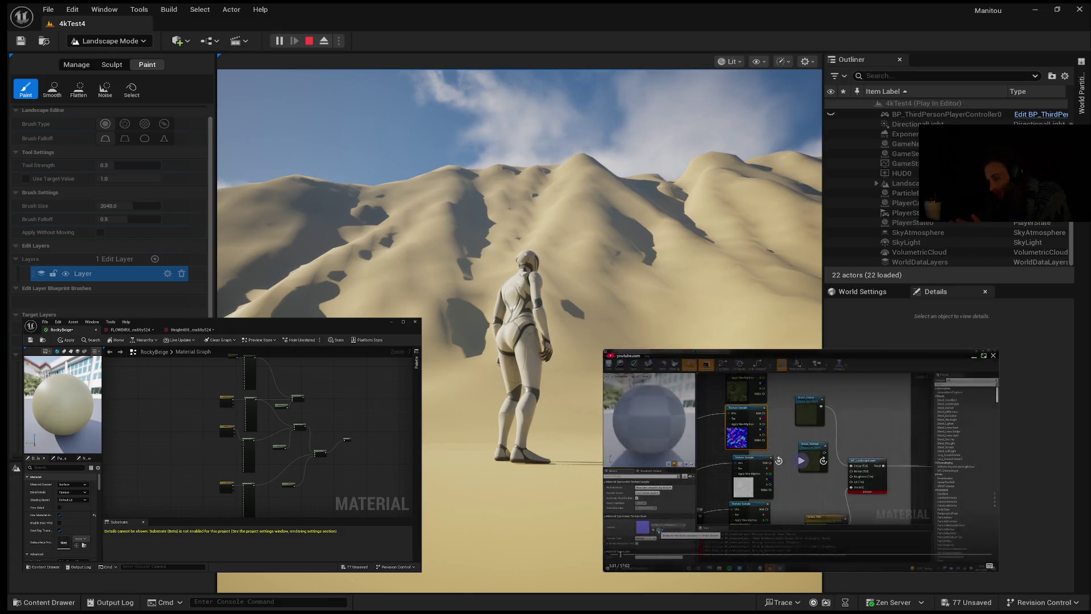
pyautogui.moveTo(777, 505)
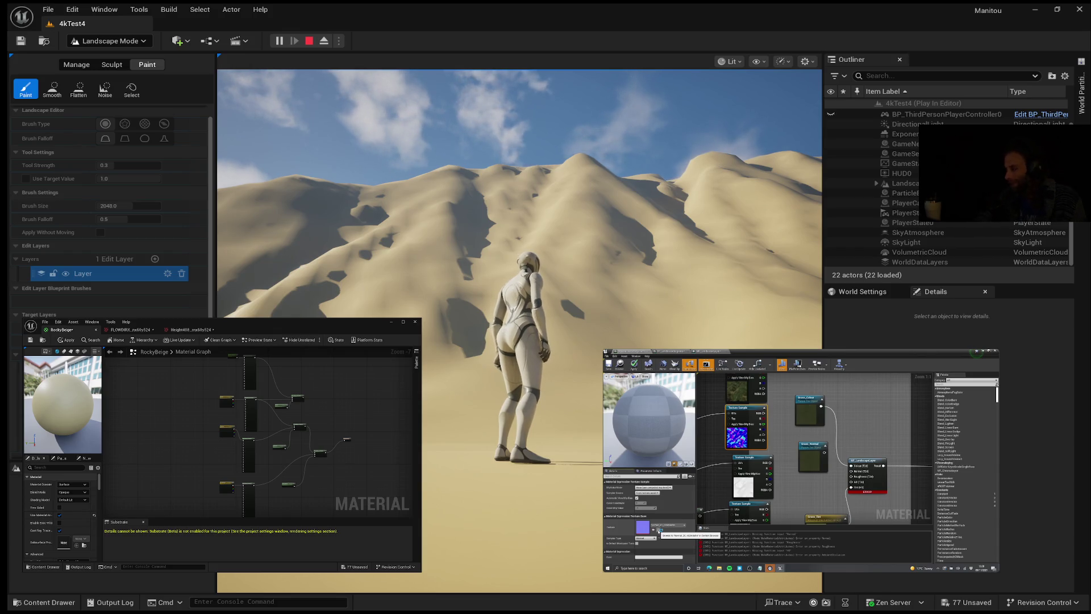
# Play the tutorial from 1:31 to 1:47, then follow it to the material layer graph.
pyautogui.moveTo(769, 462)
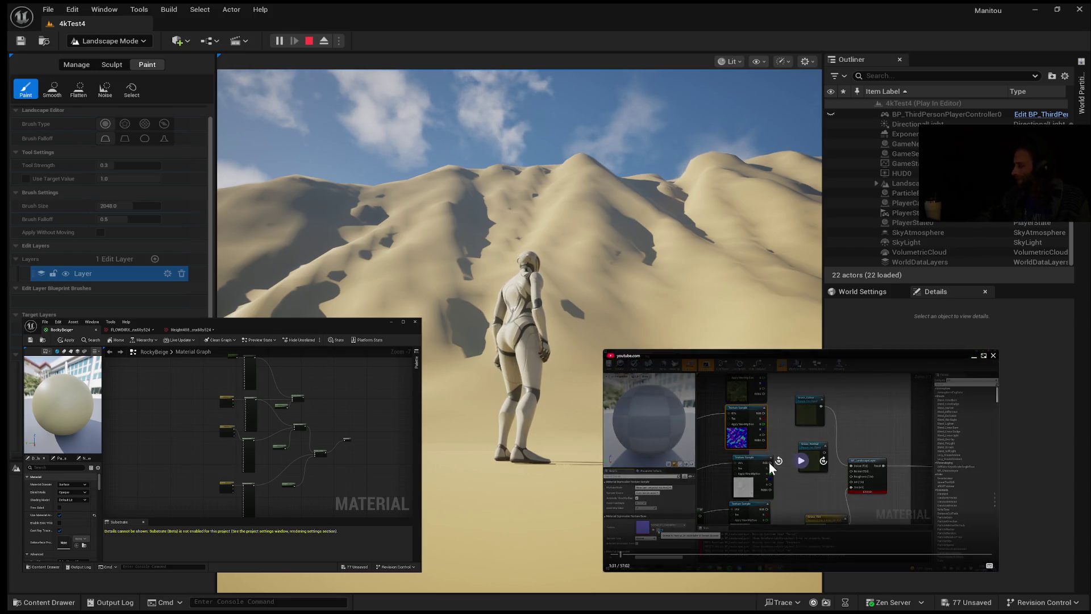
pyautogui.click(800, 465)
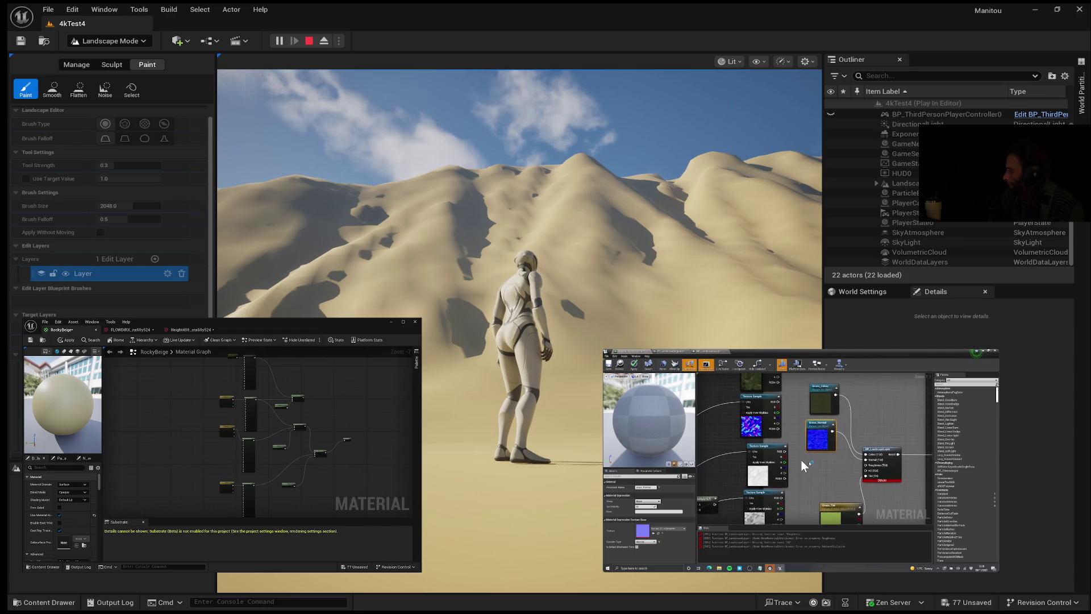
pyautogui.moveTo(802, 462)
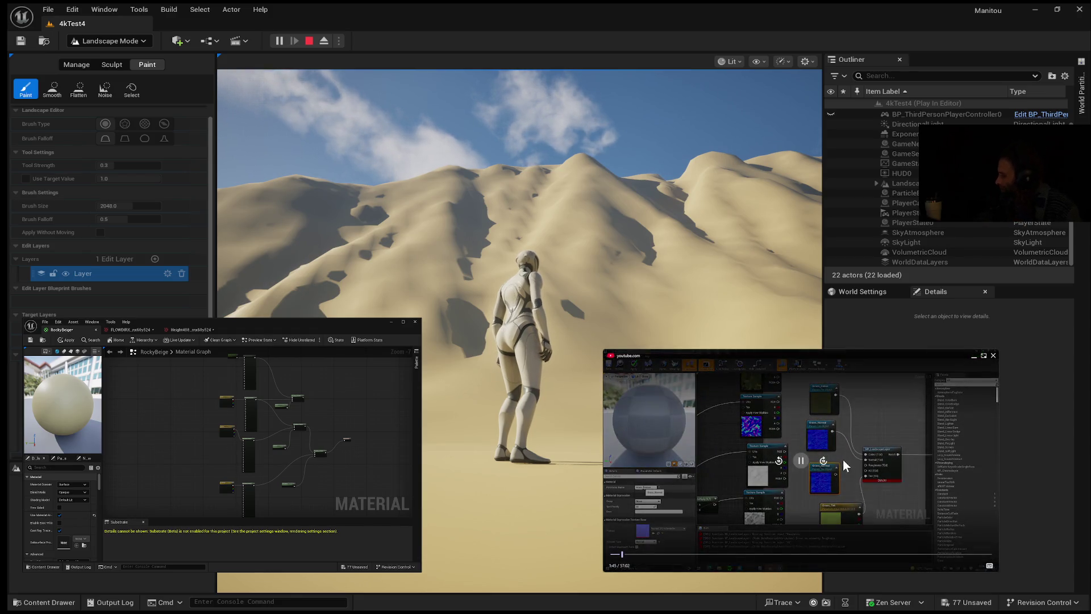
pyautogui.click(801, 461)
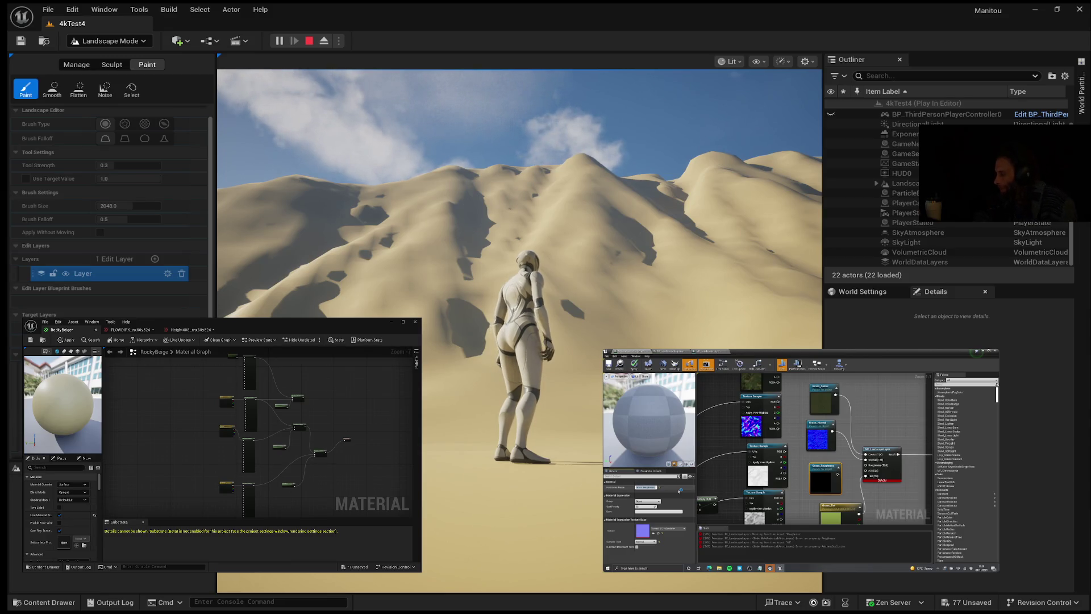
pyautogui.moveTo(614, 536)
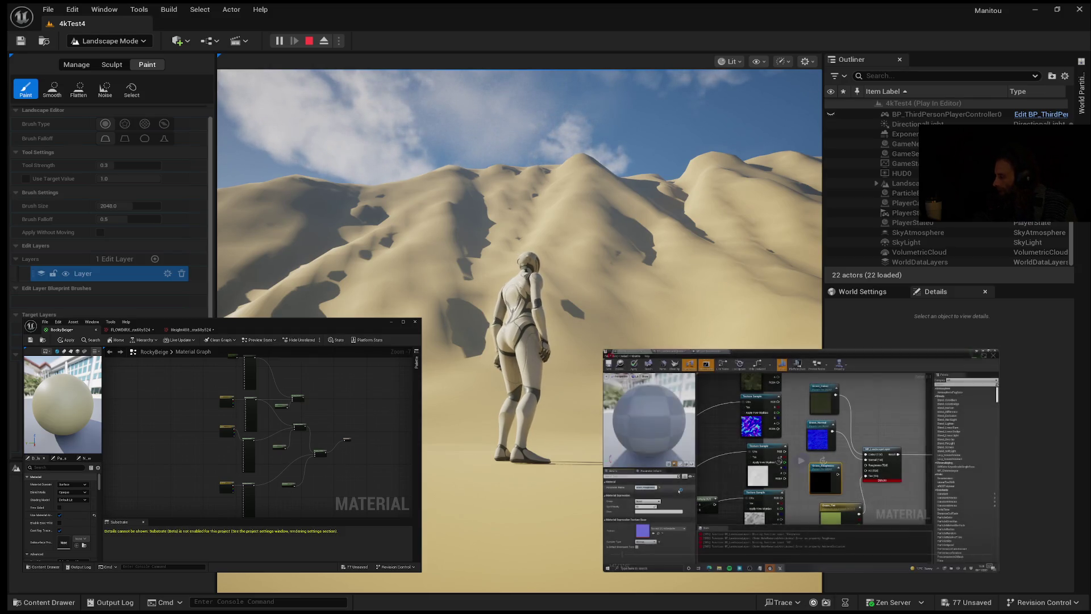
pyautogui.moveTo(738, 434)
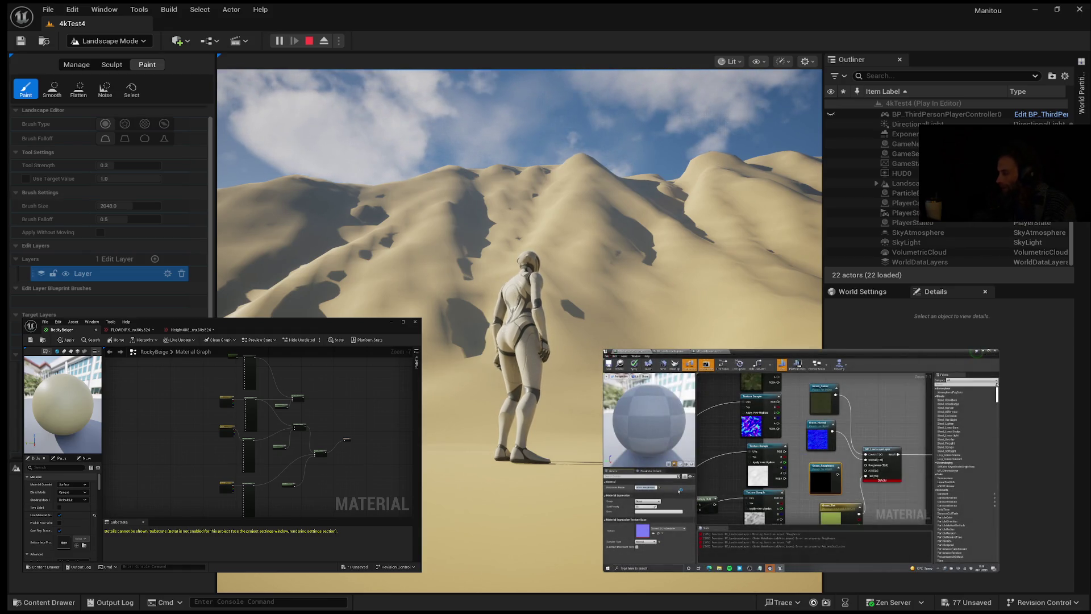
pyautogui.moveTo(751, 459)
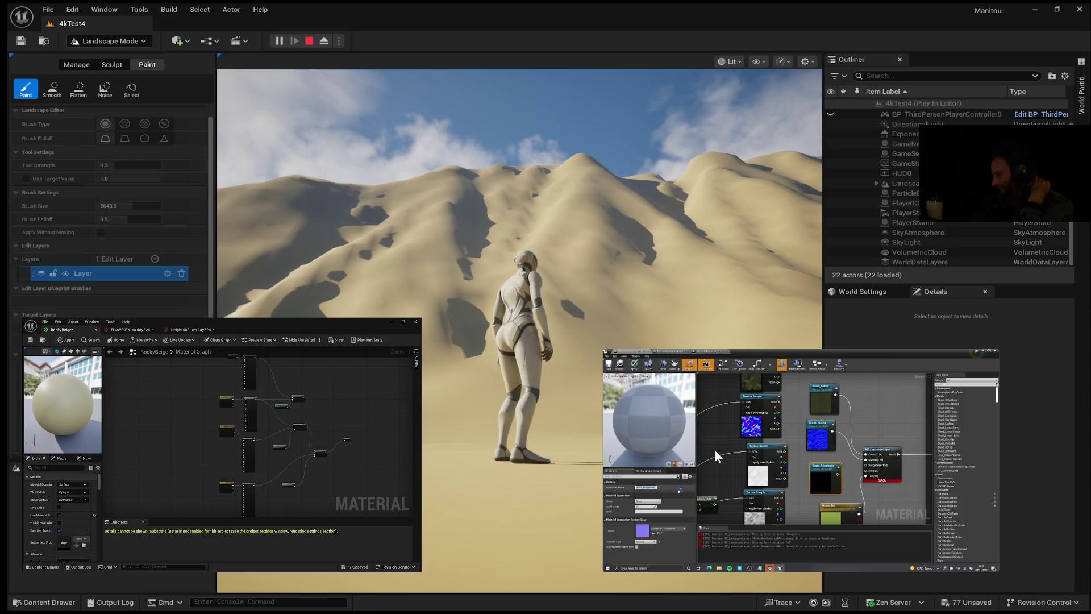
pyautogui.moveTo(710, 452)
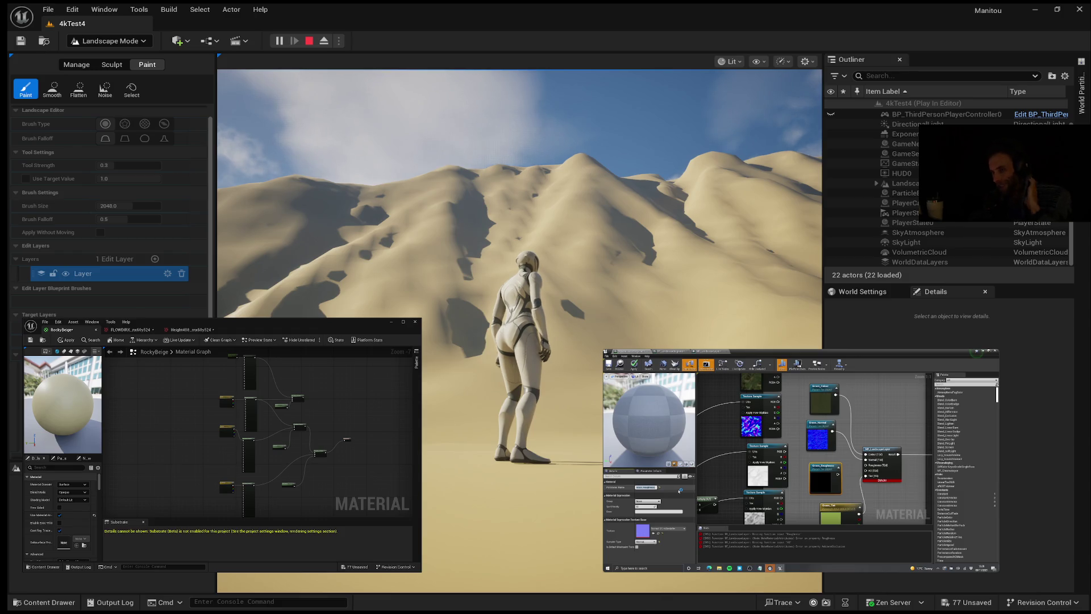
pyautogui.moveTo(711, 535)
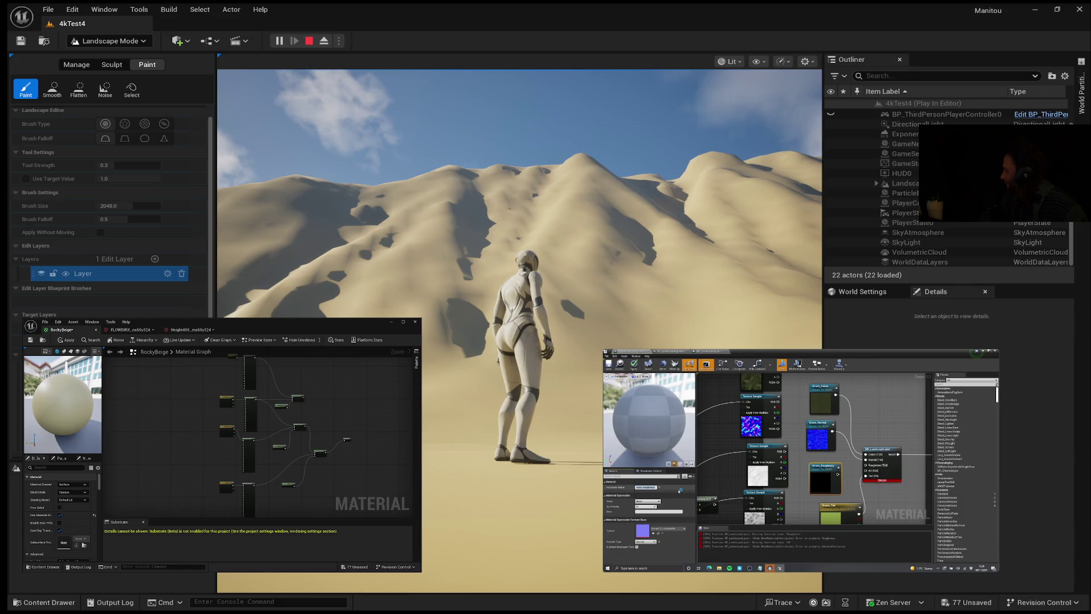
pyautogui.moveTo(874, 456)
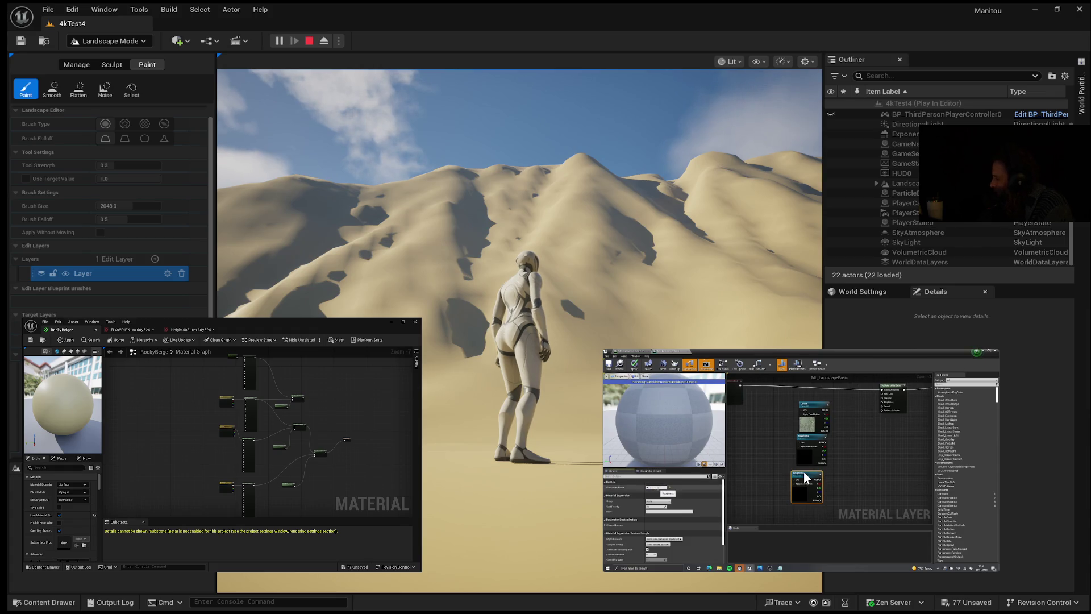
# Pause the tutorial at 1:58 on the material layer graph, then resume playback.
pyautogui.click(802, 465)
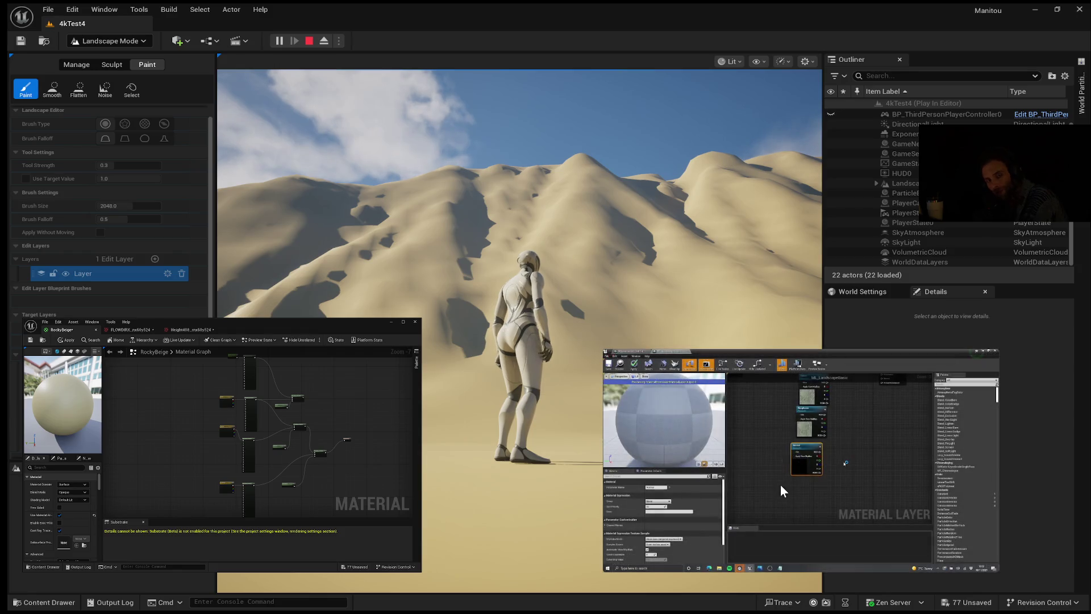
pyautogui.moveTo(784, 483)
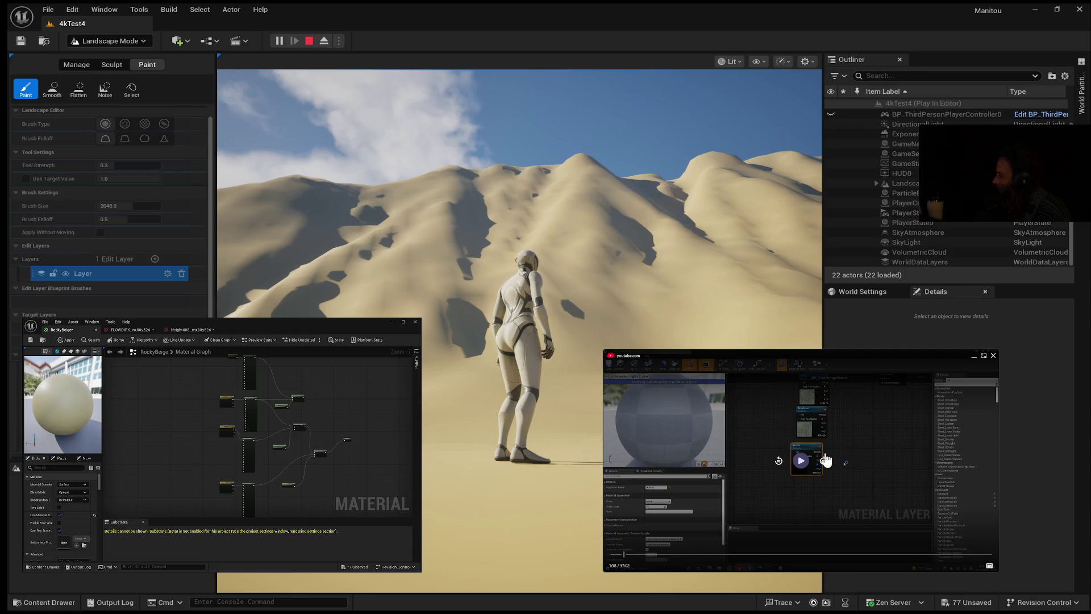
pyautogui.click(807, 461)
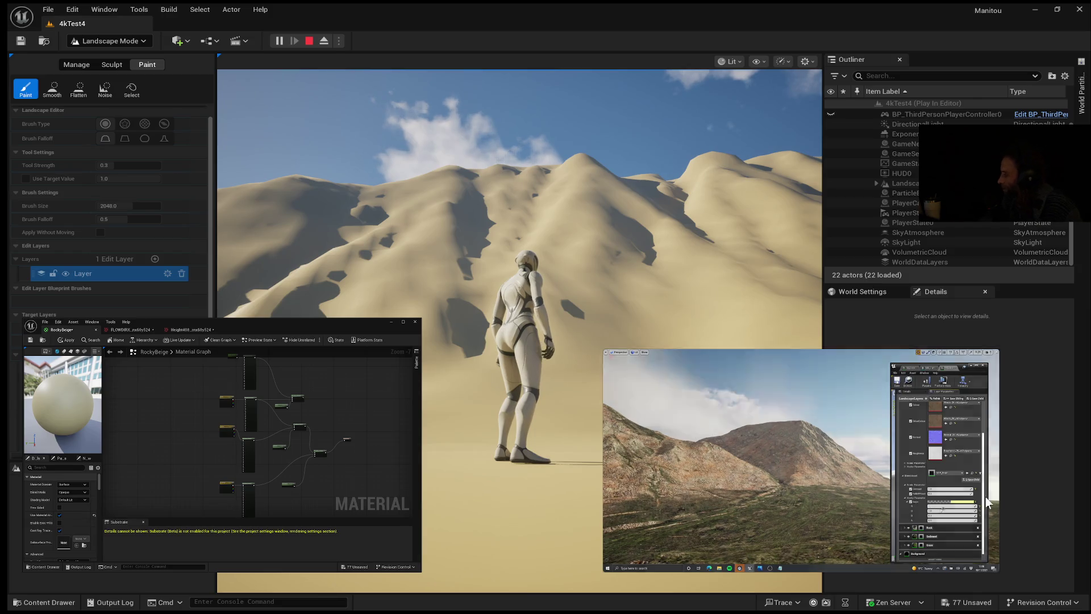
# Skip the tutorial video forward 10 seconds past the mountain landscape footage.
pyautogui.moveTo(976, 499)
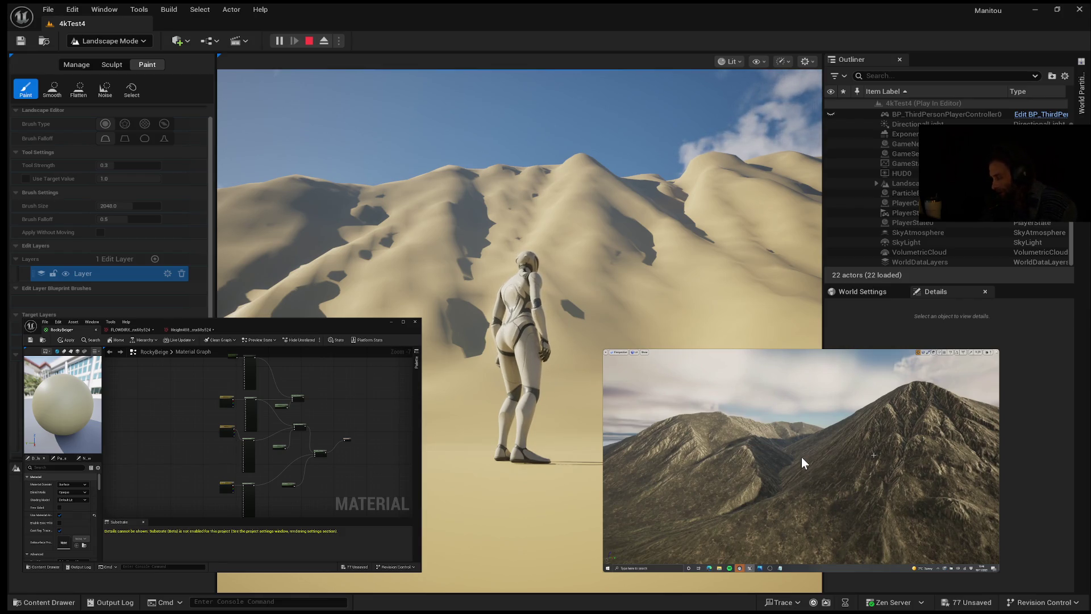
pyautogui.moveTo(806, 420)
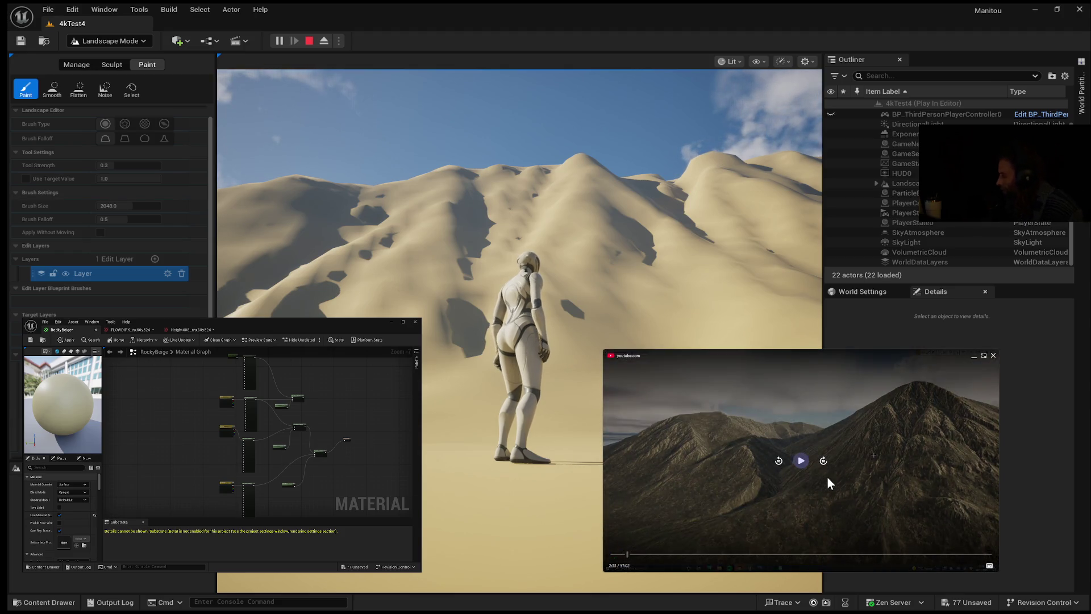
pyautogui.click(823, 460)
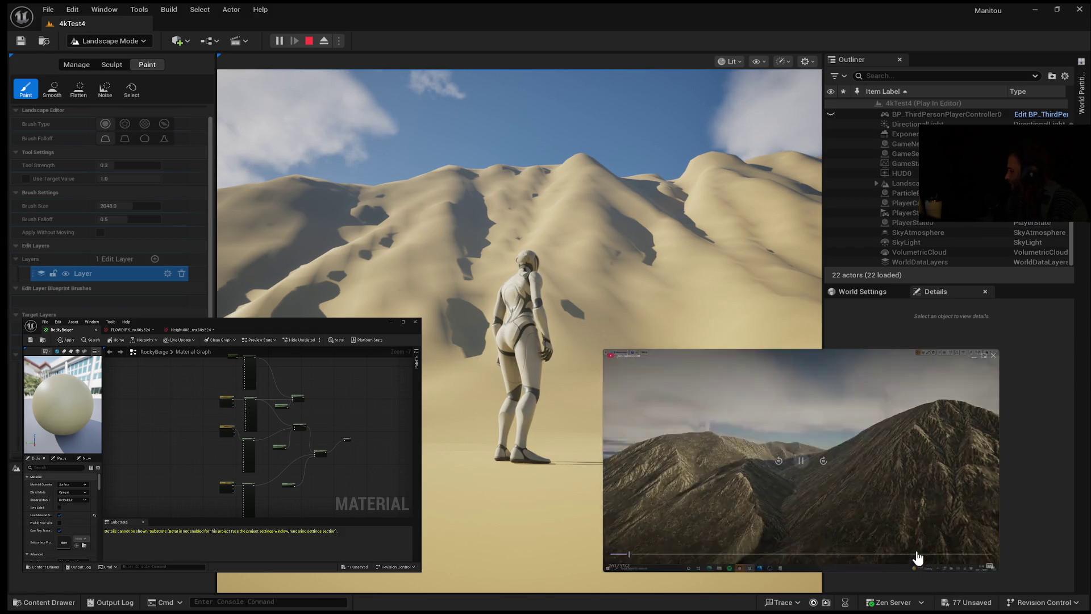
pyautogui.moveTo(863, 496)
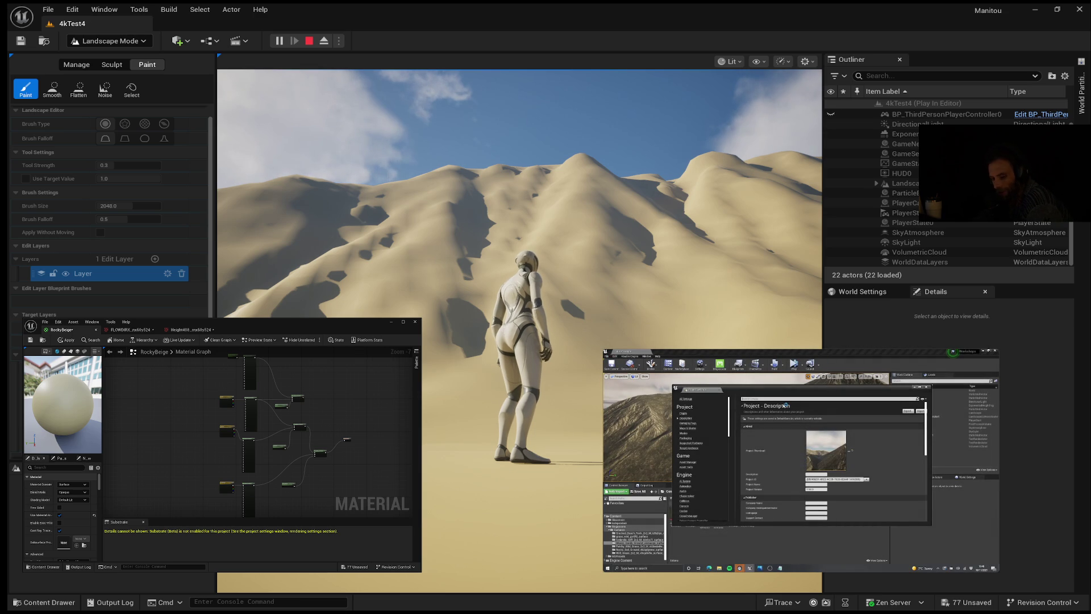
# Open the Content Drawer to view the Megascans folders, then hide it to see the dunes.
pyautogui.click(45, 602)
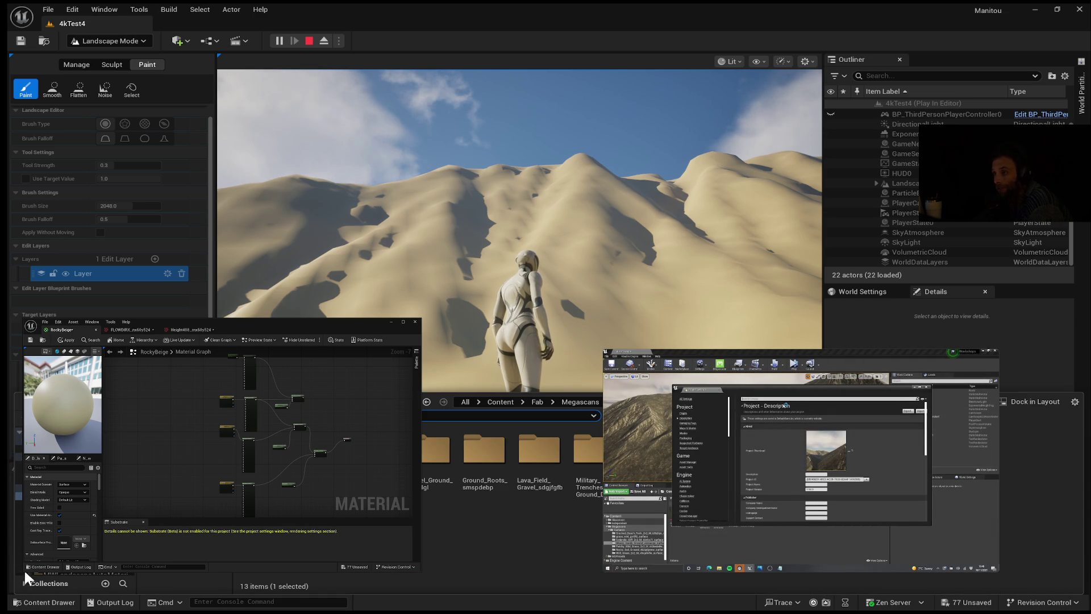
pyautogui.click(639, 165)
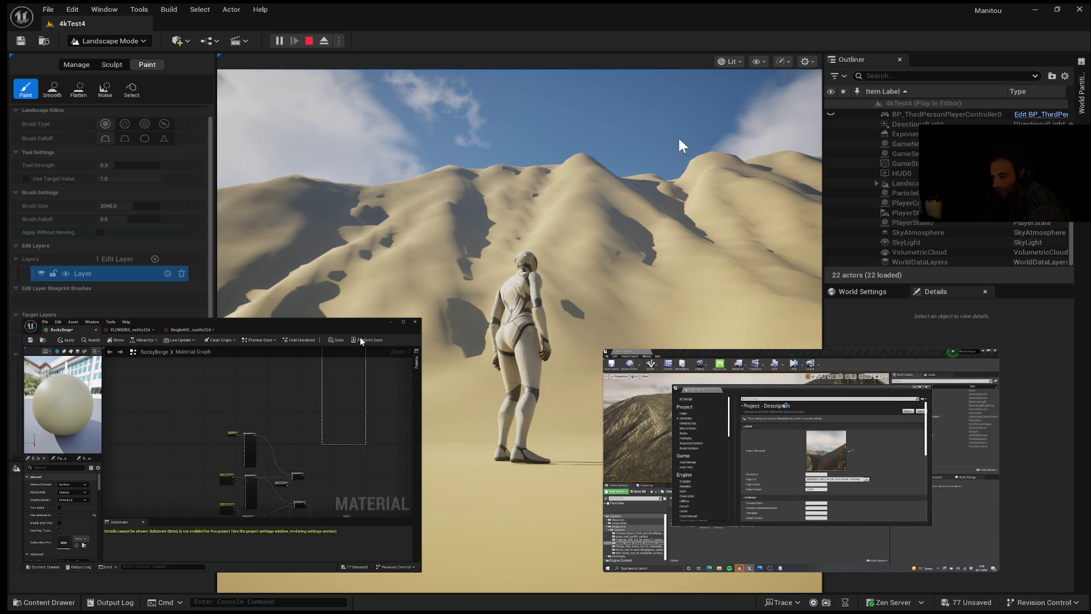
pyautogui.click(34, 601)
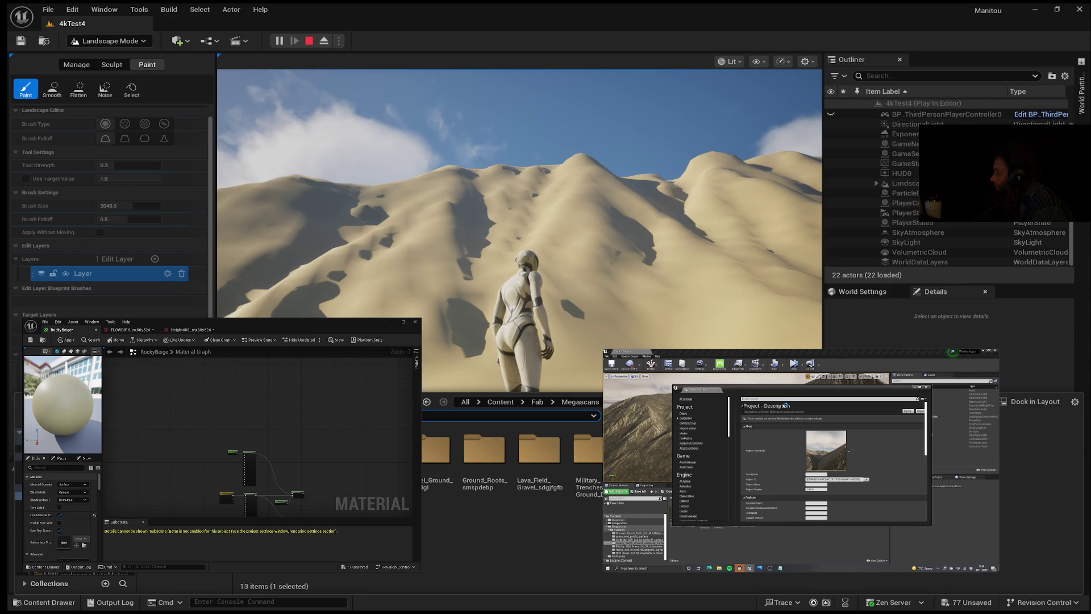
pyautogui.moveTo(926, 429)
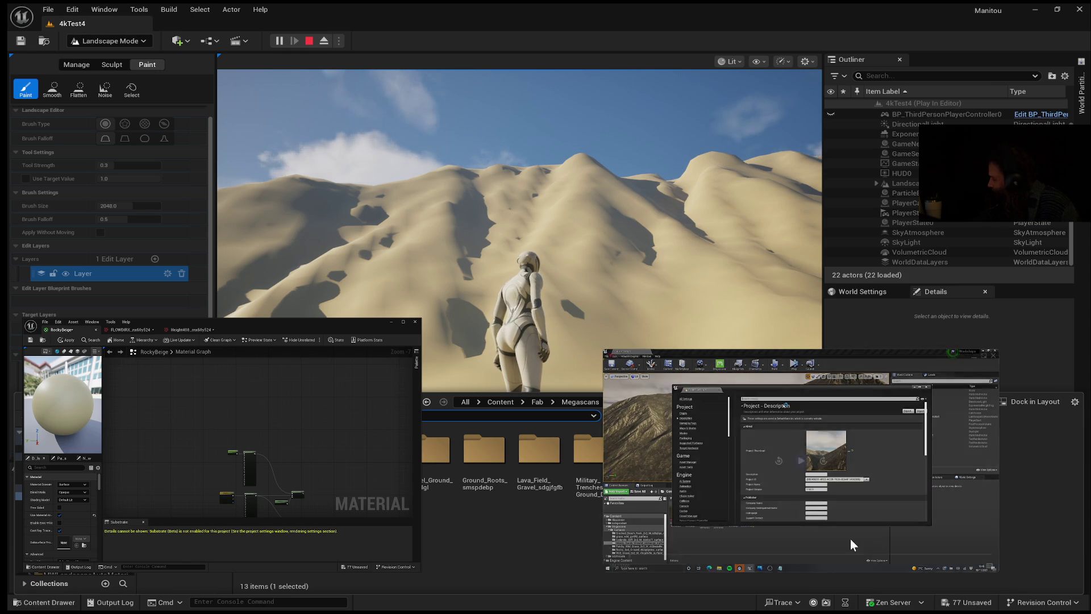
pyautogui.hotkey('ctrl', 'space')
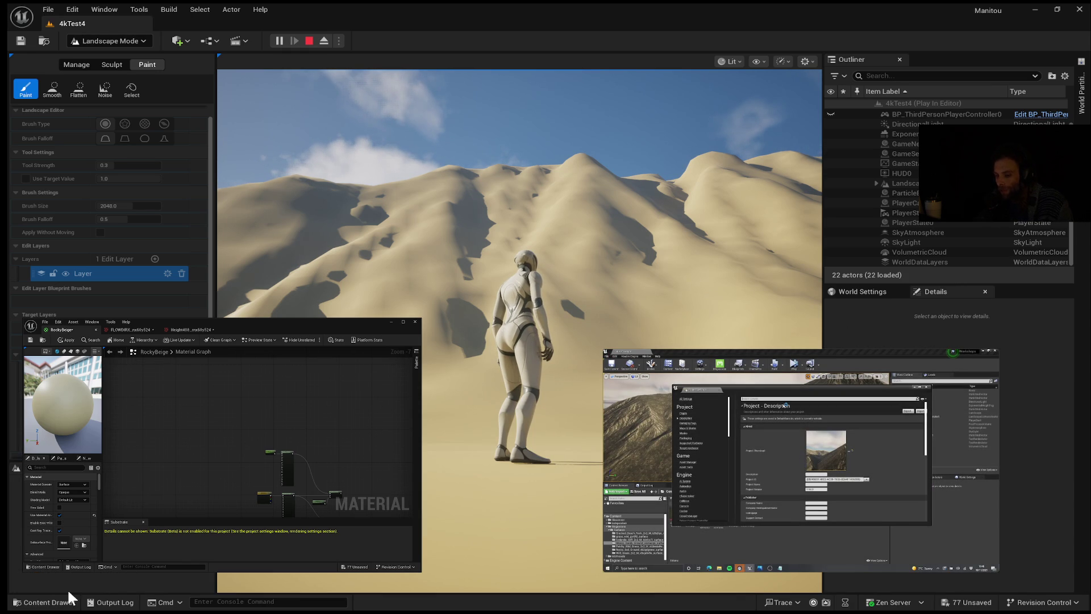
# Show the the_little_house material instances in the Content Drawer, then hide it again.
pyautogui.click(49, 602)
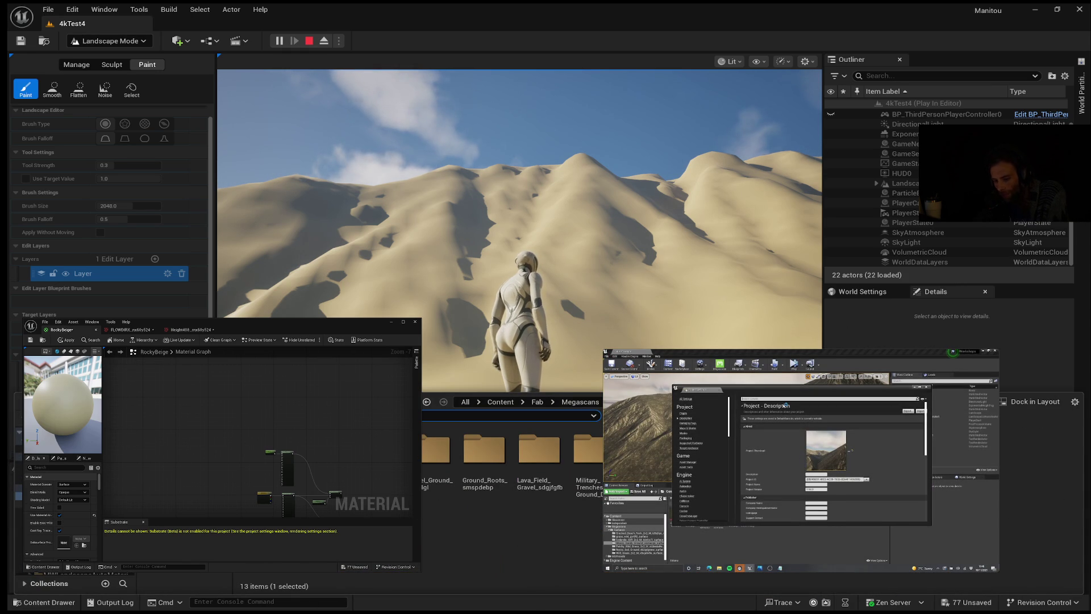
pyautogui.click(19, 544)
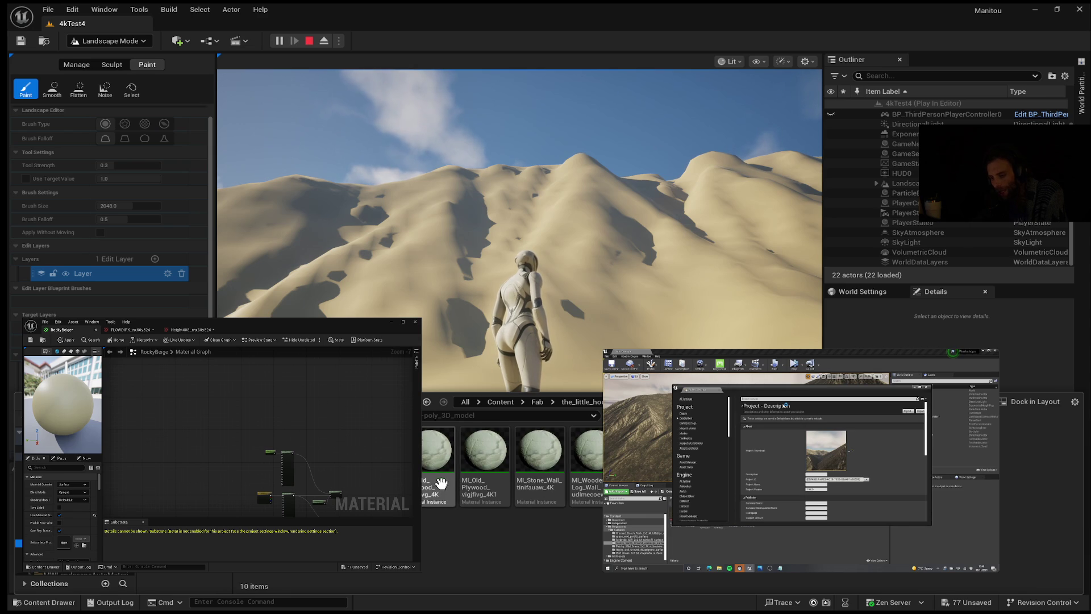
pyautogui.hotkey('ctrl', 'space')
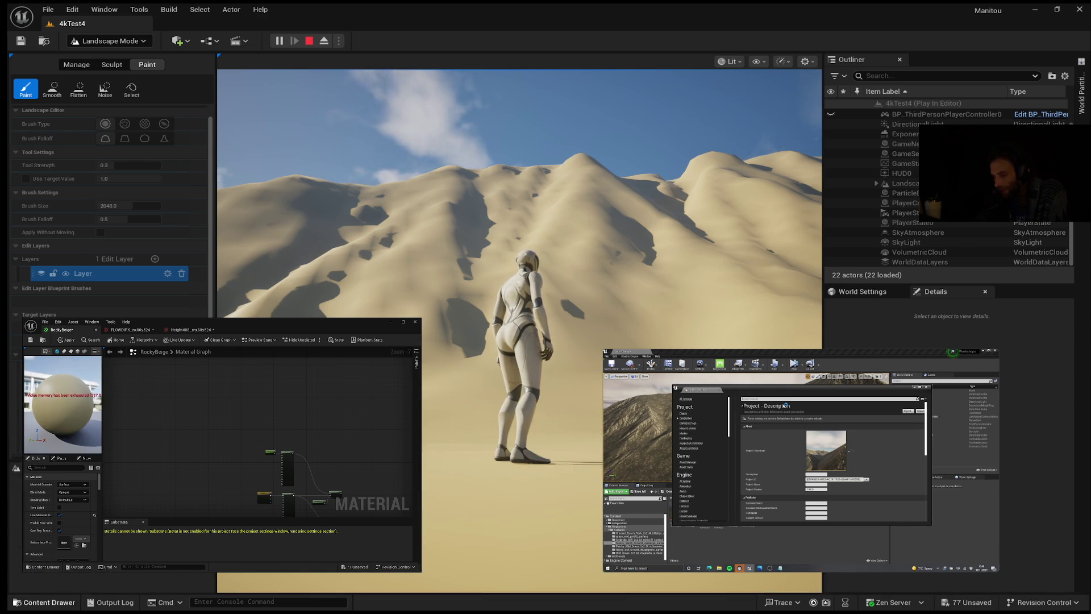
# Reopen the Content Drawer and view the FLOWDIRX texture.
pyautogui.click(35, 603)
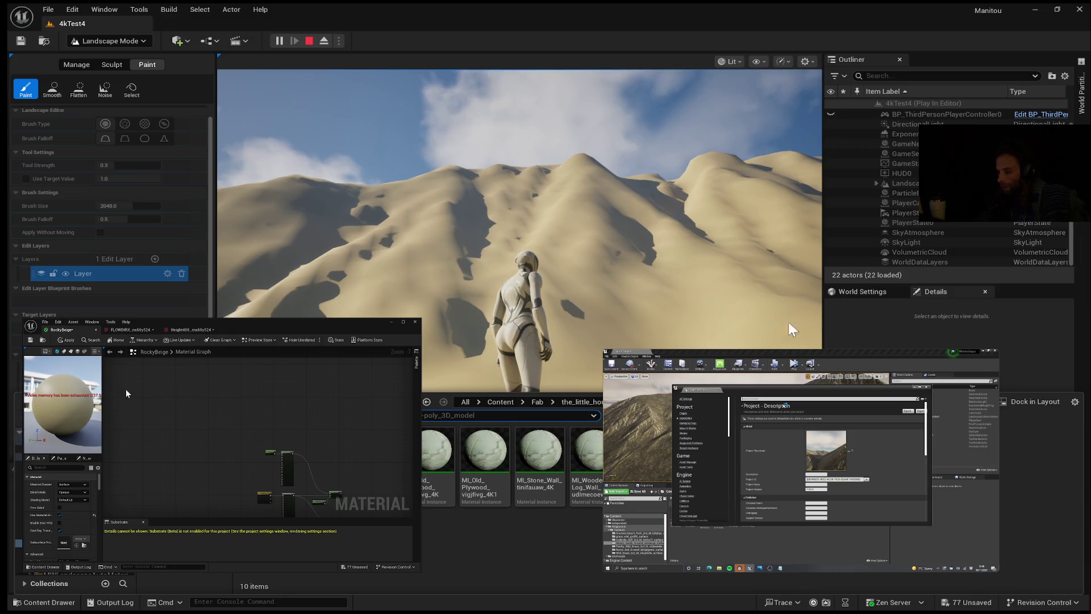
pyautogui.click(153, 329)
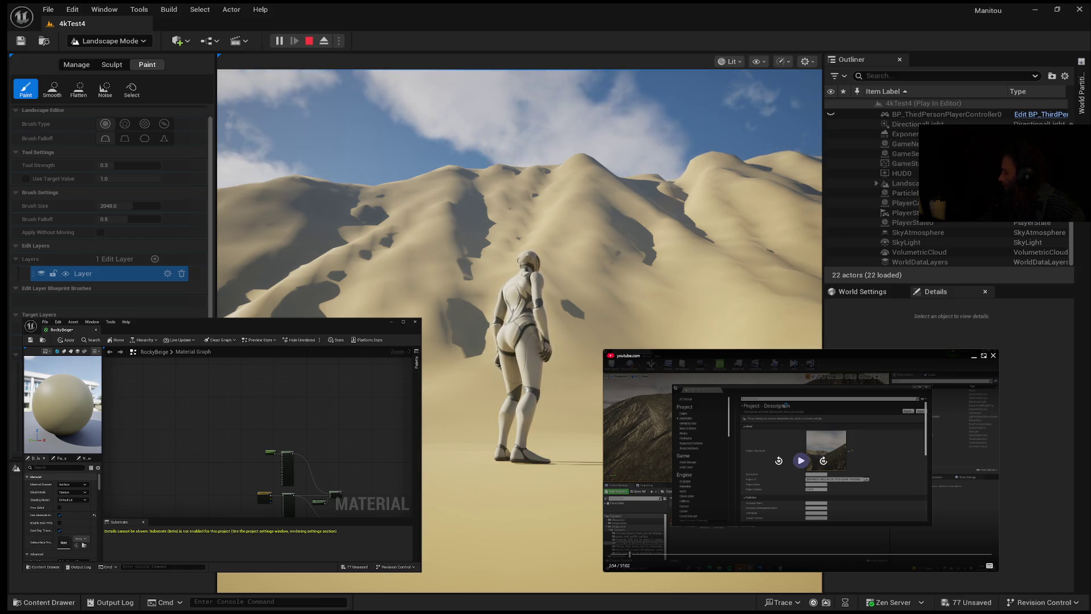
# Resume the paused tutorial at 2:54 and let its Project Settings part play.
pyautogui.click(860, 547)
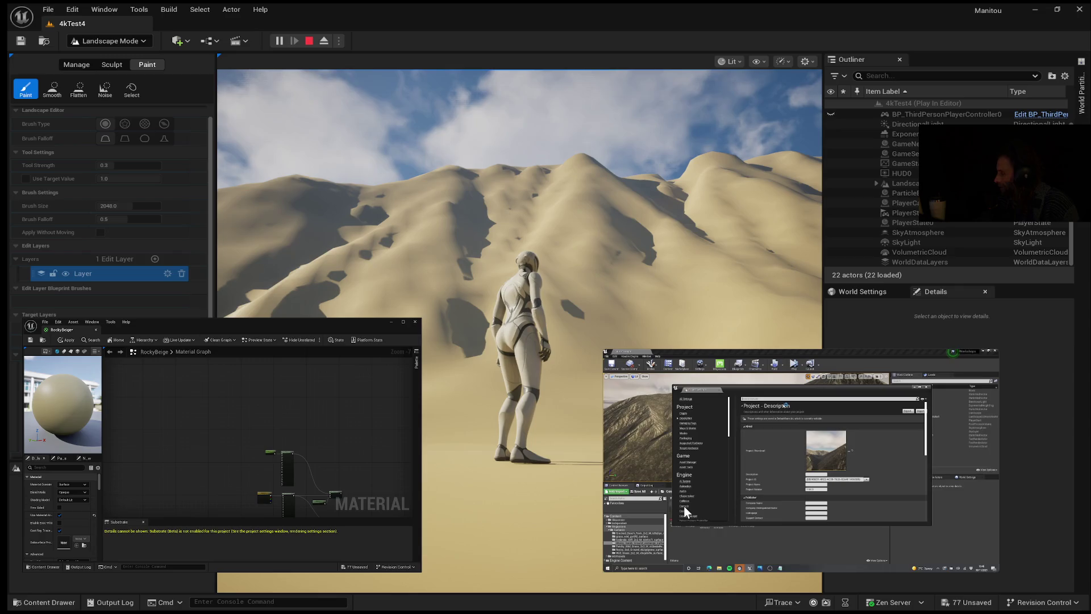
pyautogui.moveTo(743, 372)
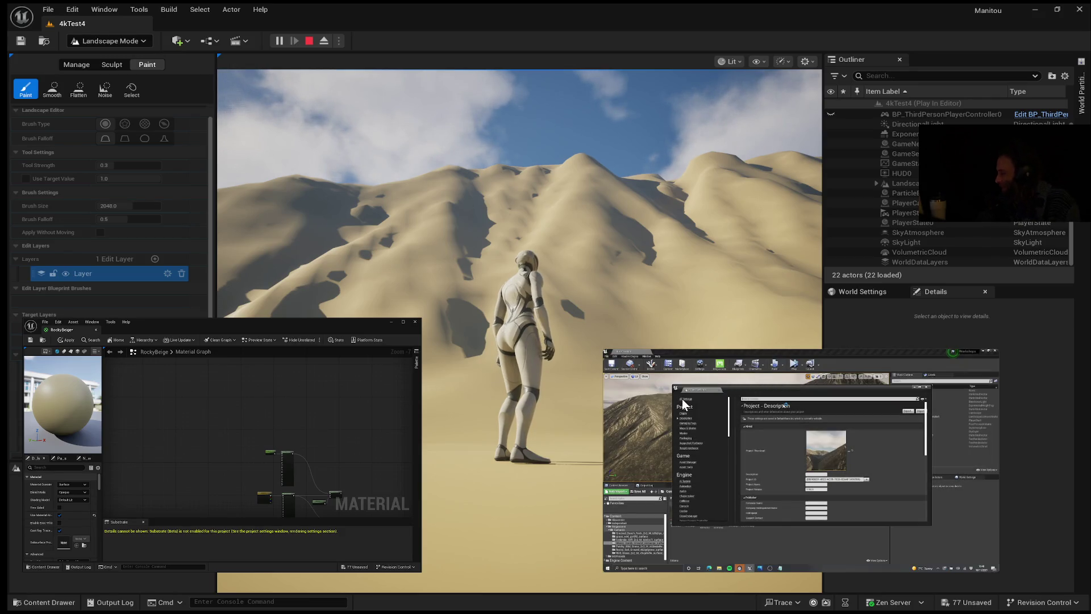
pyautogui.moveTo(682, 398)
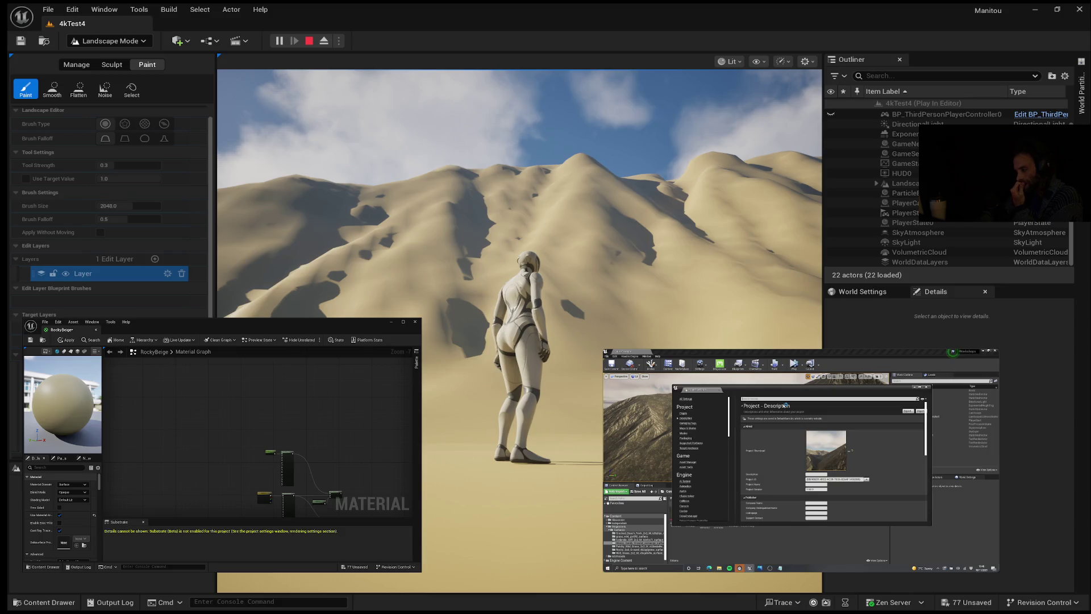
pyautogui.moveTo(810, 435)
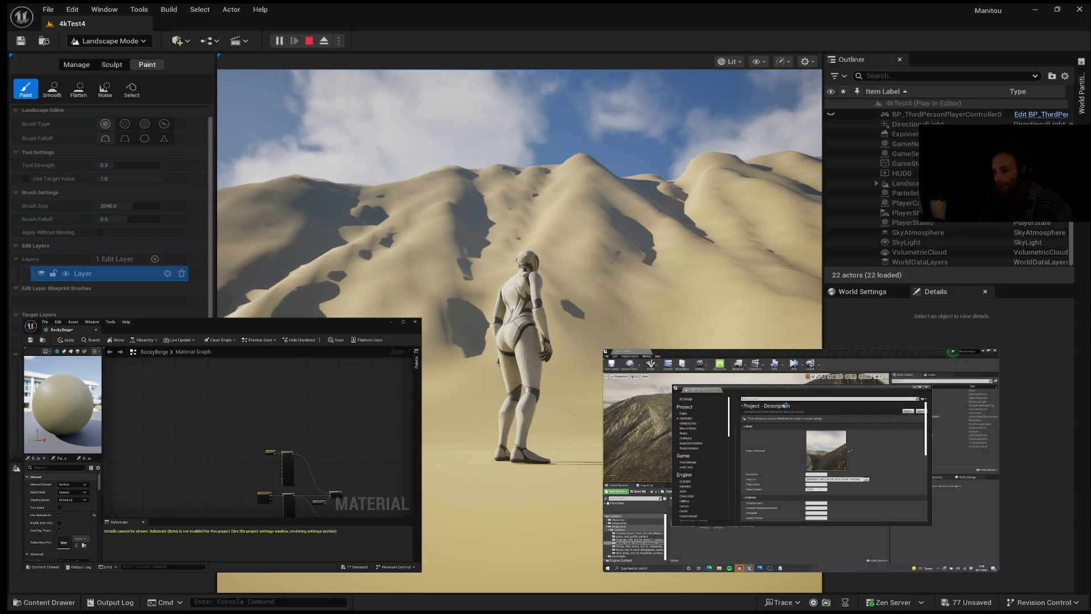
pyautogui.moveTo(866, 391)
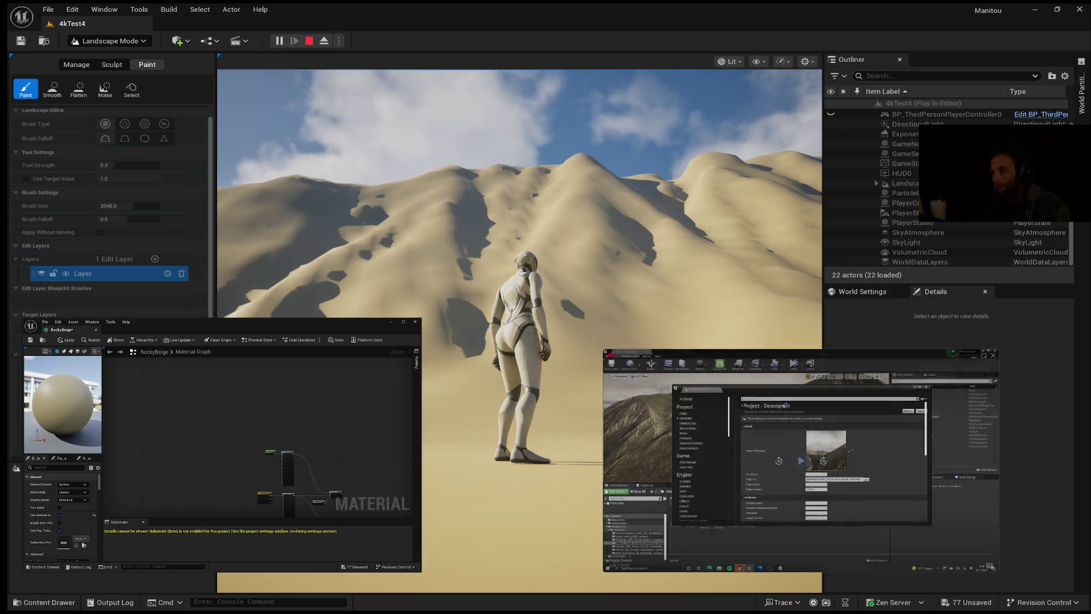
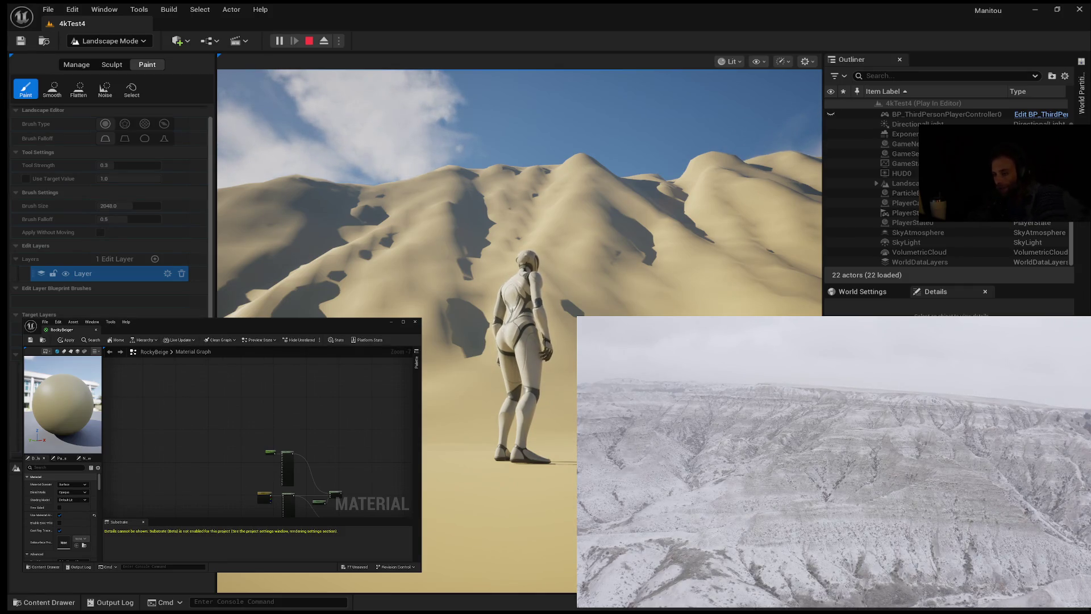
# Pan the RockyBeige material graph, then leave Play In Editor with Escape.
pyautogui.moveTo(366, 368); pyautogui.dragTo(268, 368)
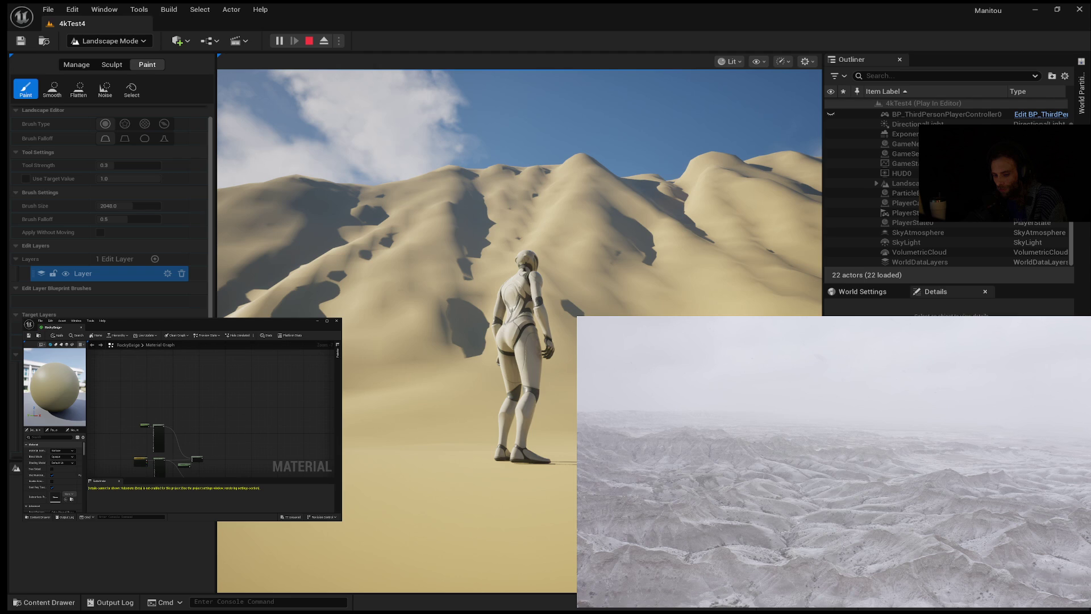
pyautogui.press('Escape')
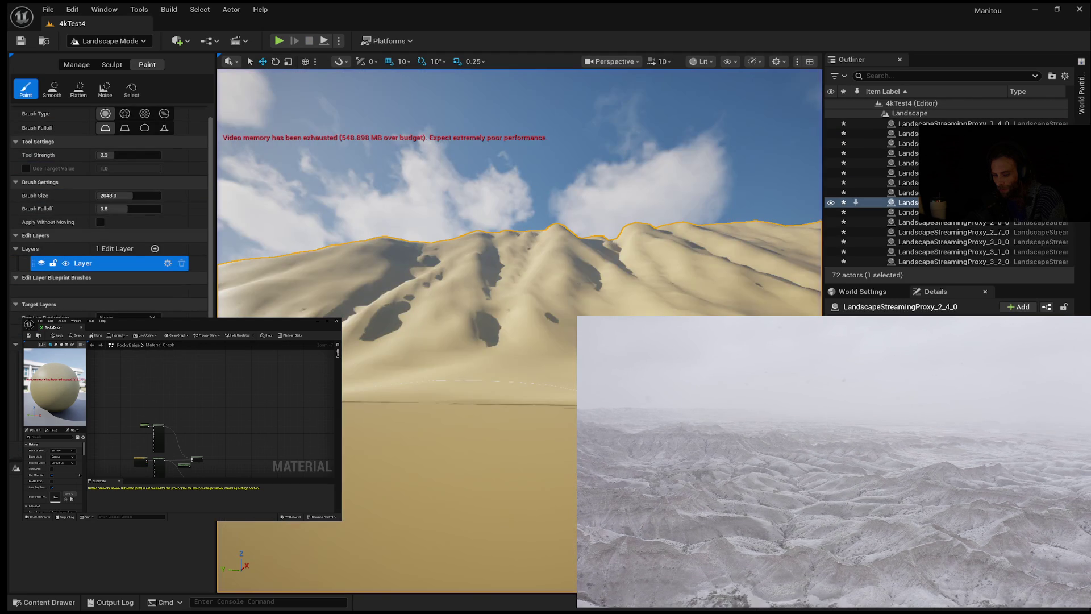
# Fly the camera up to an aerial view of the dunes and forward toward the plateau.
pyautogui.scroll(3, 520, 330)
pyautogui.moveTo(519, 330)
pyautogui.mouseDown()
pyautogui.moveTo(518, 318)
pyautogui.moveTo(526, 341)
pyautogui.moveTo(531, 327)
pyautogui.mouseUp()
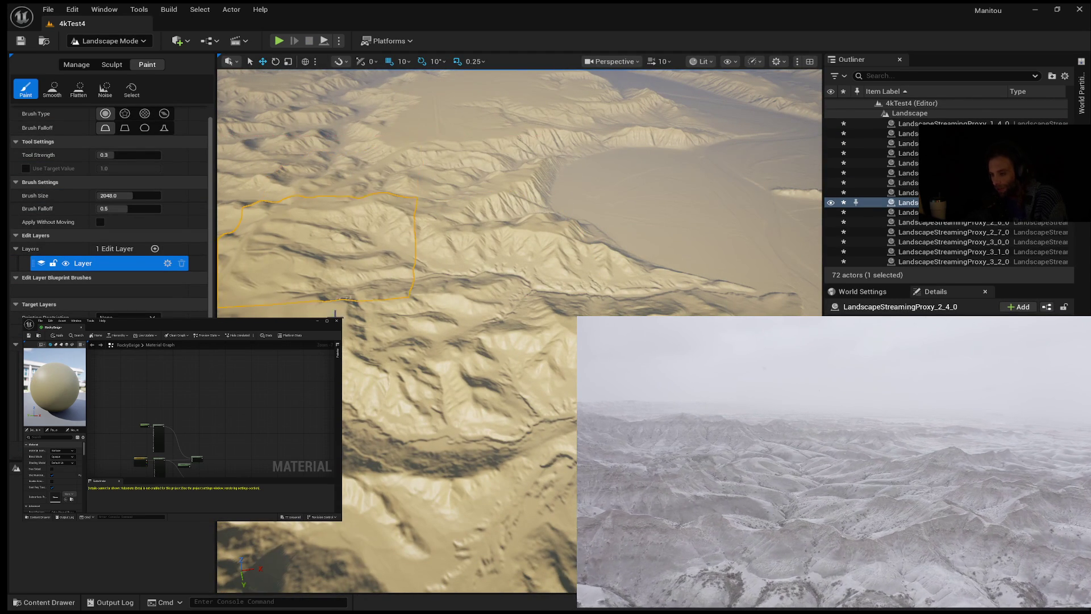
pyautogui.moveTo(435, 335); pyautogui.dragTo(434, 334)
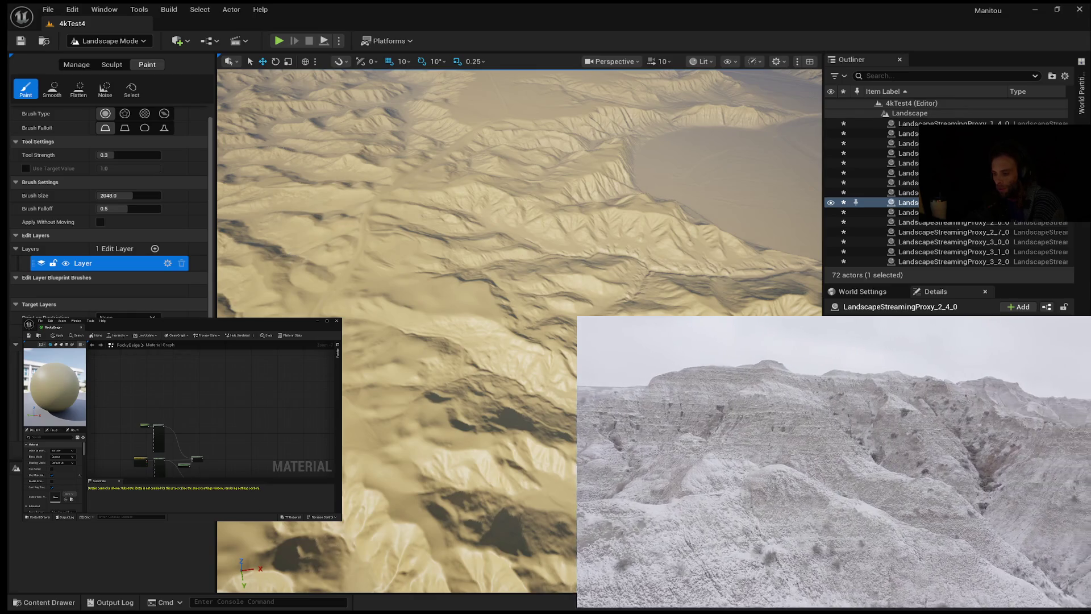
pyautogui.moveTo(301, 446); pyautogui.dragTo(301, 404)
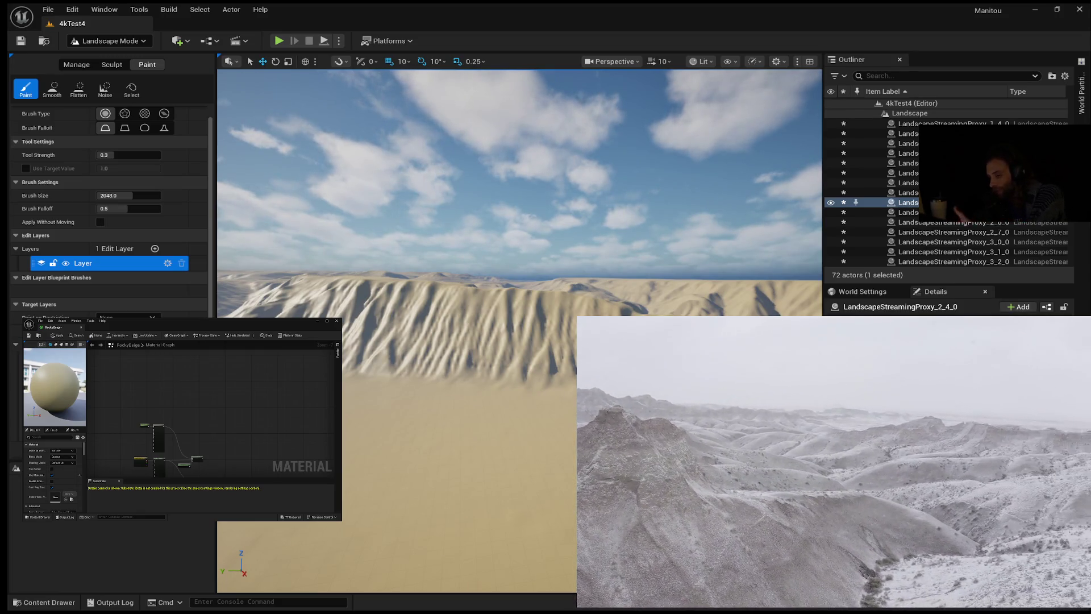
pyautogui.click(49, 603)
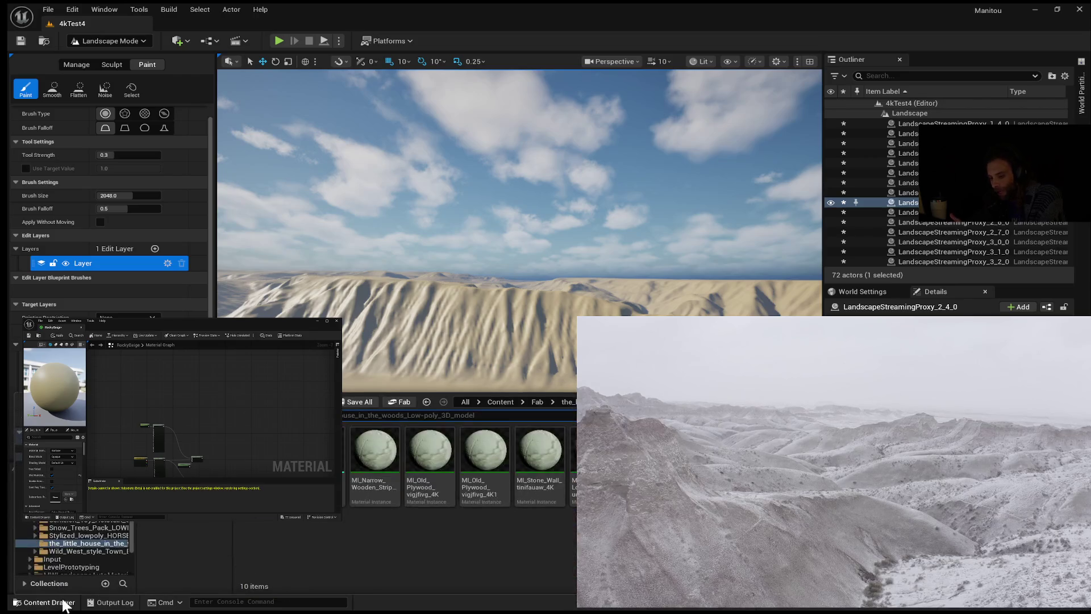
# Browse the Fab asset folders, including Town Buildings and the ground material packs.
pyautogui.click(68, 535)
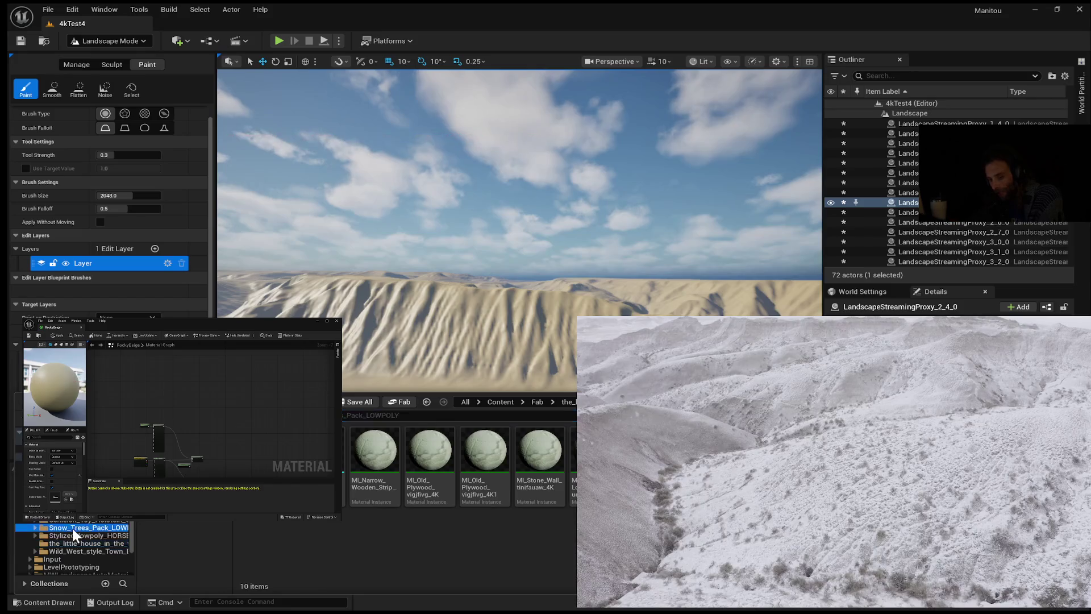
pyautogui.click(68, 544)
pyautogui.click(63, 552)
pyautogui.click(57, 472)
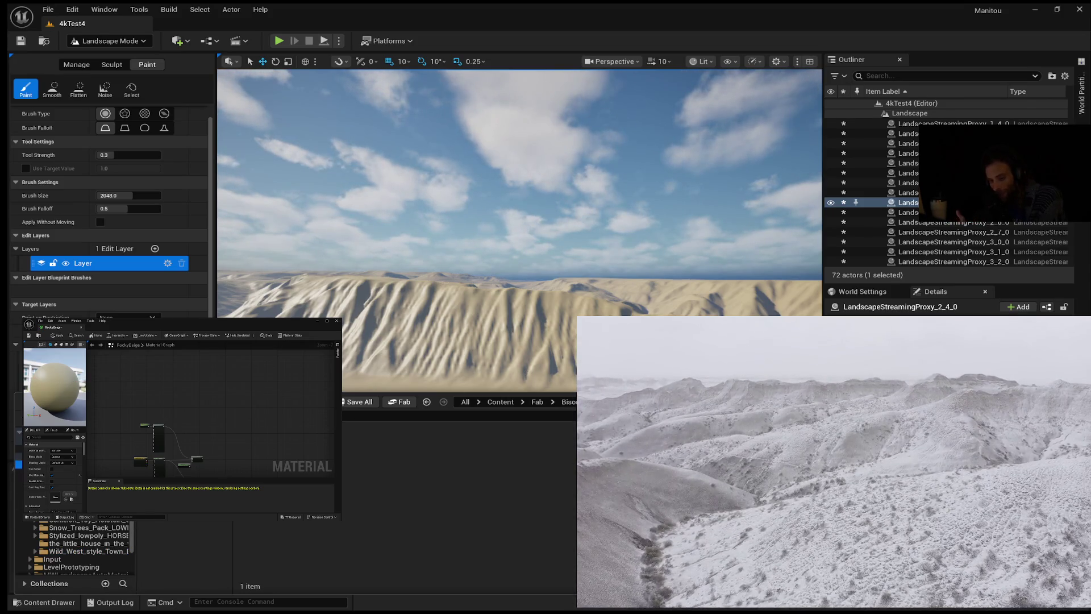
pyautogui.click(57, 496)
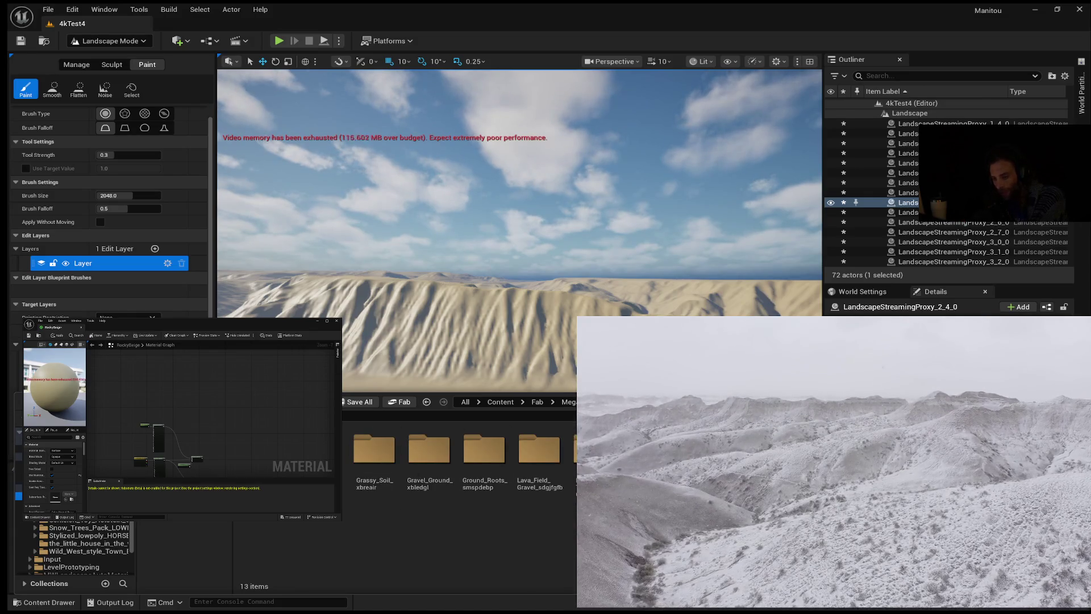
# Reopen the content assets and open the FLOWDIRX4081 flow-direction texture.
pyautogui.click(62, 361)
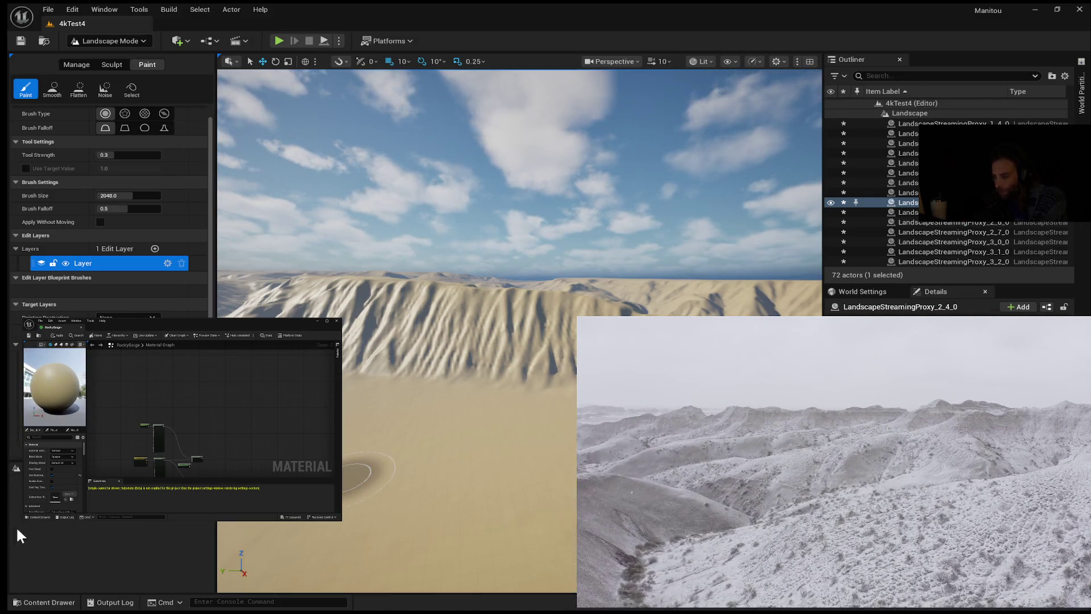
pyautogui.click(58, 602)
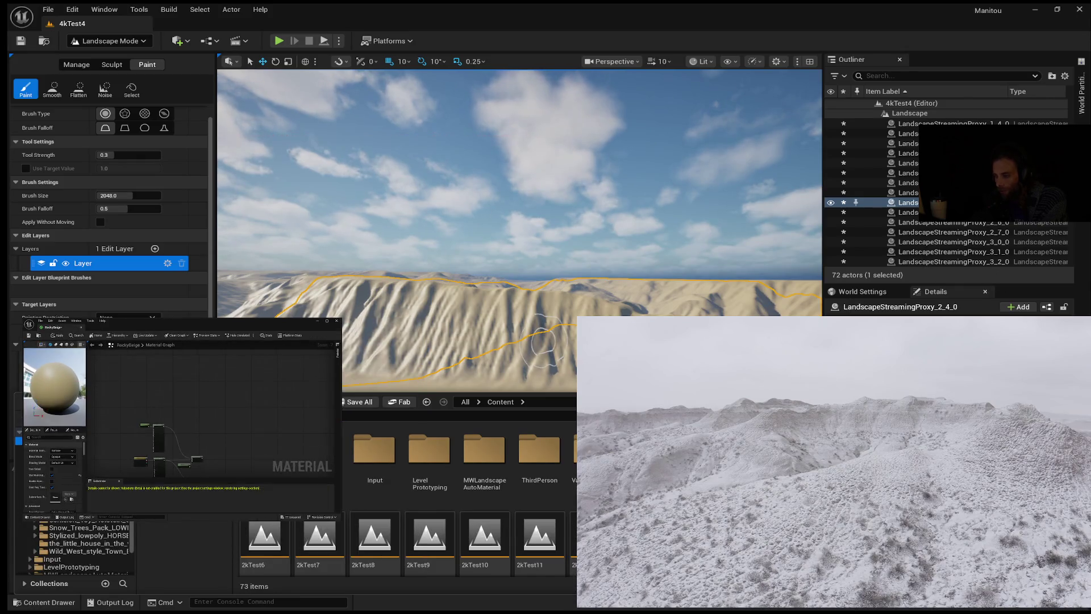
pyautogui.scroll(-3, 445, 522)
pyautogui.click(445, 522)
pyautogui.doubleClick(445, 522)
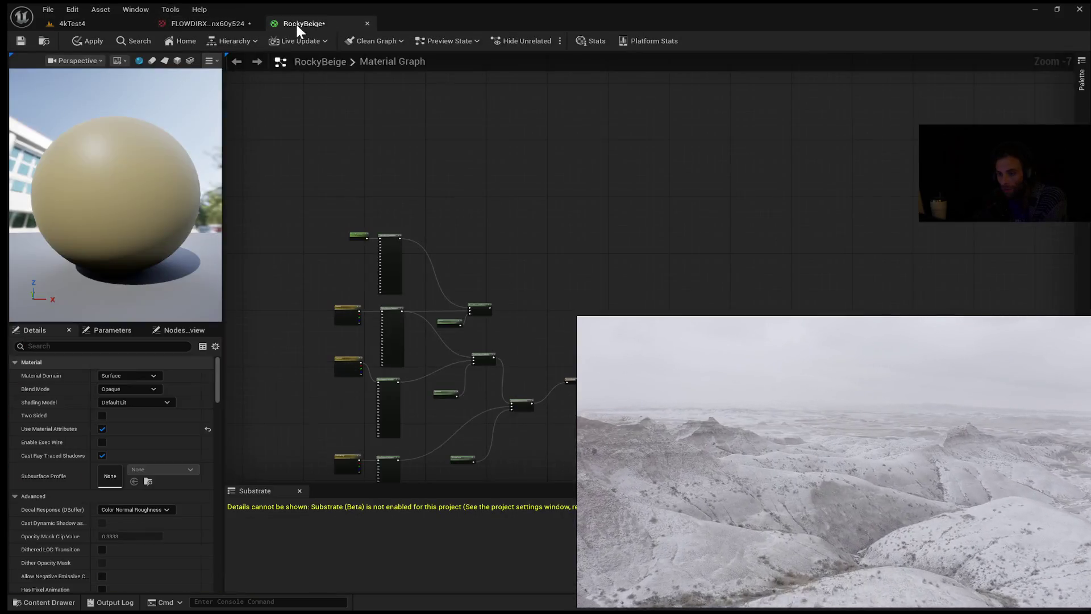
# Dock the RockyBeige material beside FLOWDIRX4081 and zoom the texture out to 32%.
pyautogui.click(204, 25)
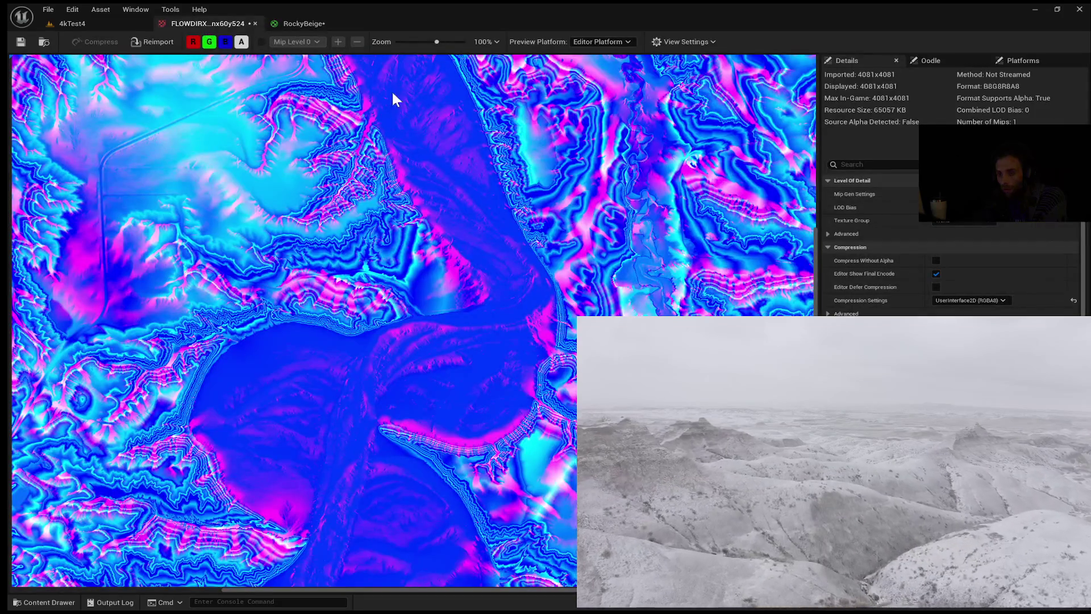
pyautogui.scroll(-4, 414, 230)
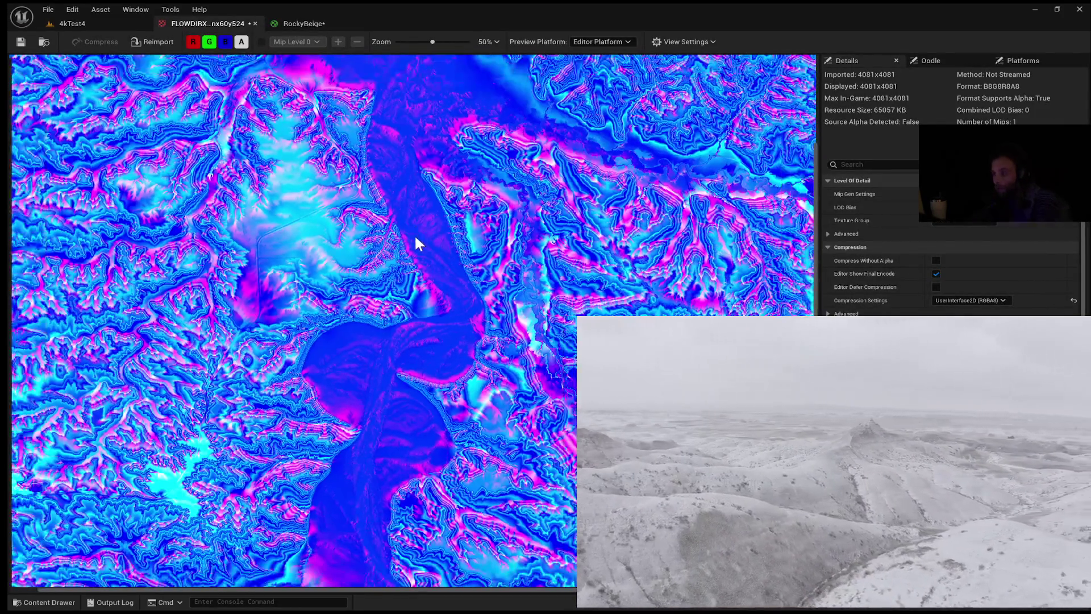
pyautogui.scroll(-1, 418, 248)
pyautogui.scroll(-1, 503, 244)
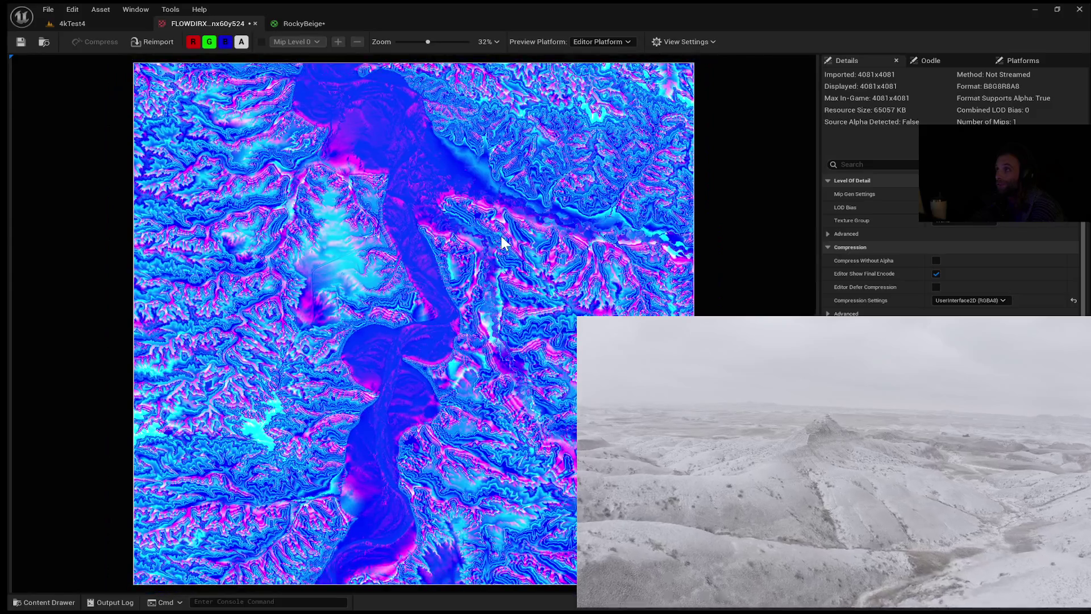
pyautogui.scroll(-1, 500, 242)
pyautogui.scroll(1, 498, 243)
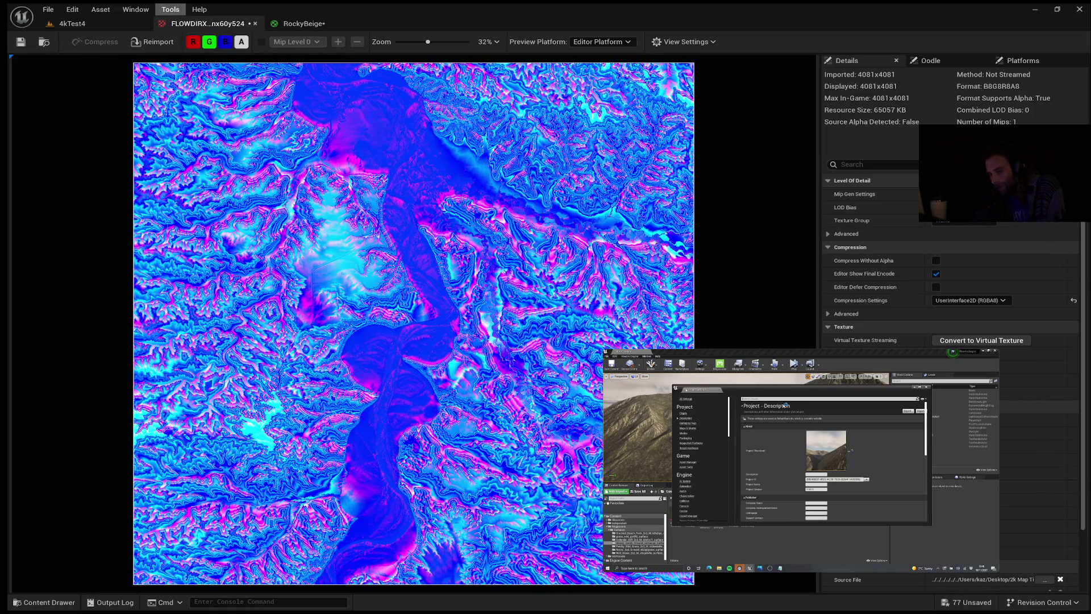
# Close the FLOWDIRX4081 texture tab and restore the RockyBeige material editor to a small window.
pyautogui.hotkey('ctrl', 'w')
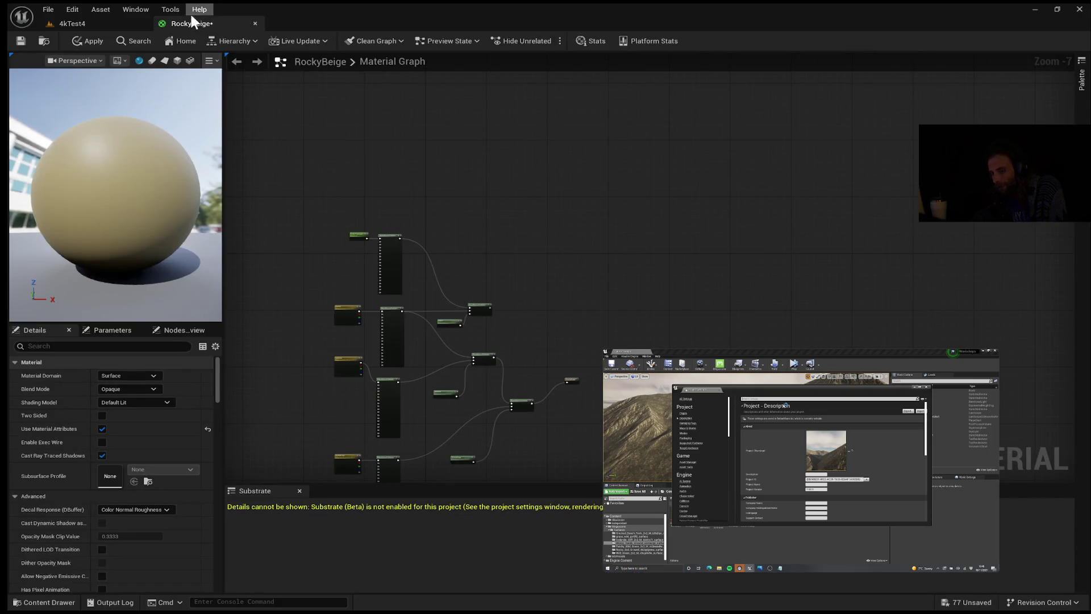
pyautogui.doubleClick(190, 12)
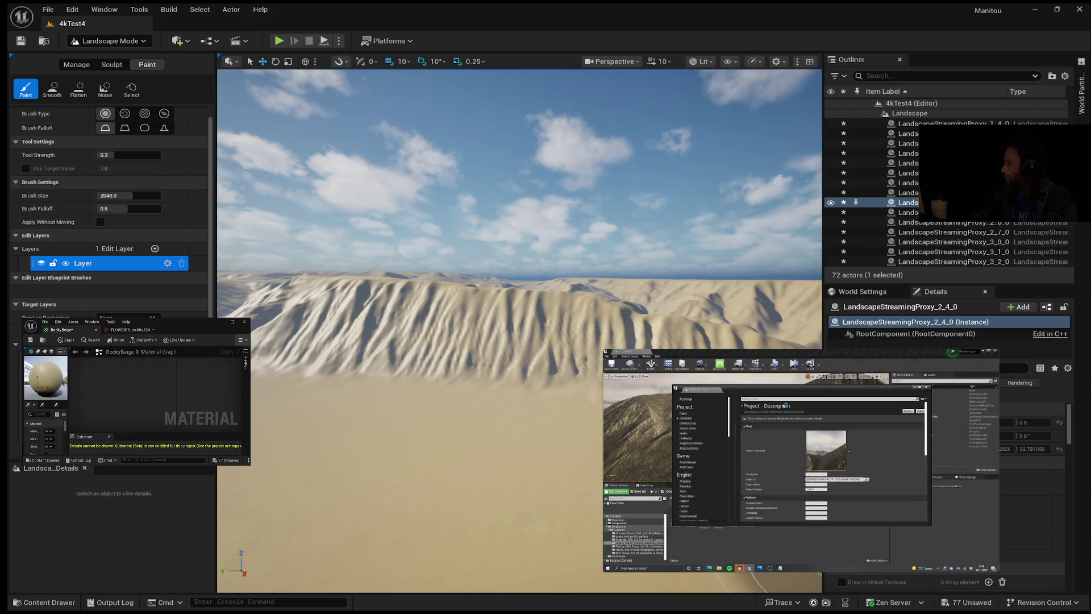
# Enlarge the RockyBeige material editor window and zoom in to center its graph nodes.
pyautogui.moveTo(892, 458)
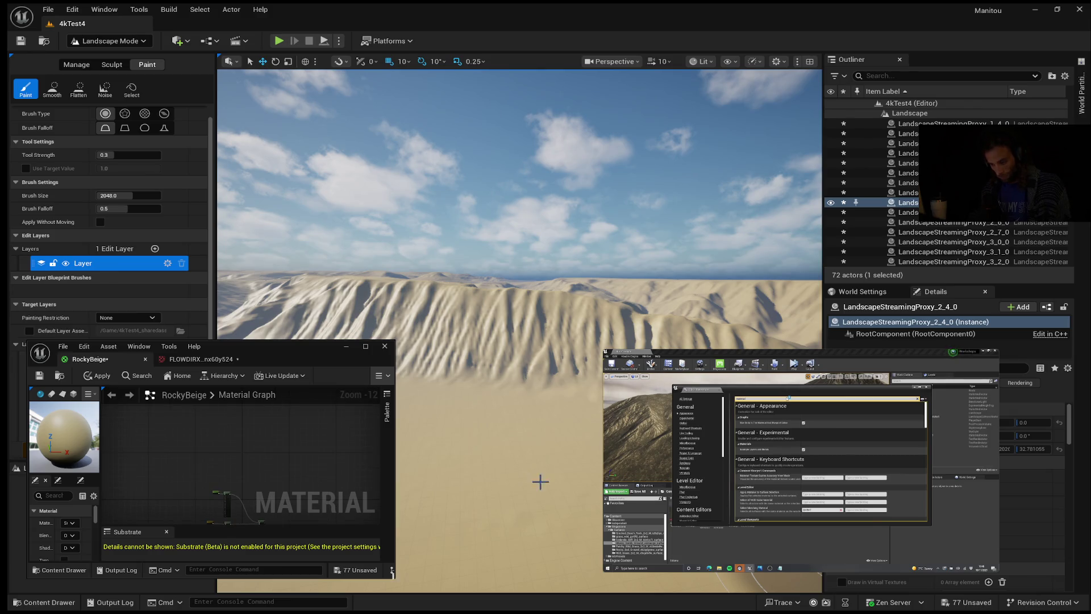
pyautogui.moveTo(391, 576); pyautogui.dragTo(515, 613)
pyautogui.scroll(4, 346, 539)
pyautogui.moveTo(332, 510)
pyautogui.mouseDown()
pyautogui.moveTo(367, 449)
pyautogui.moveTo(429, 453)
pyautogui.moveTo(383, 497)
pyautogui.moveTo(272, 465)
pyautogui.moveTo(324, 511)
pyautogui.mouseUp()
pyautogui.scroll(5, 371, 501)
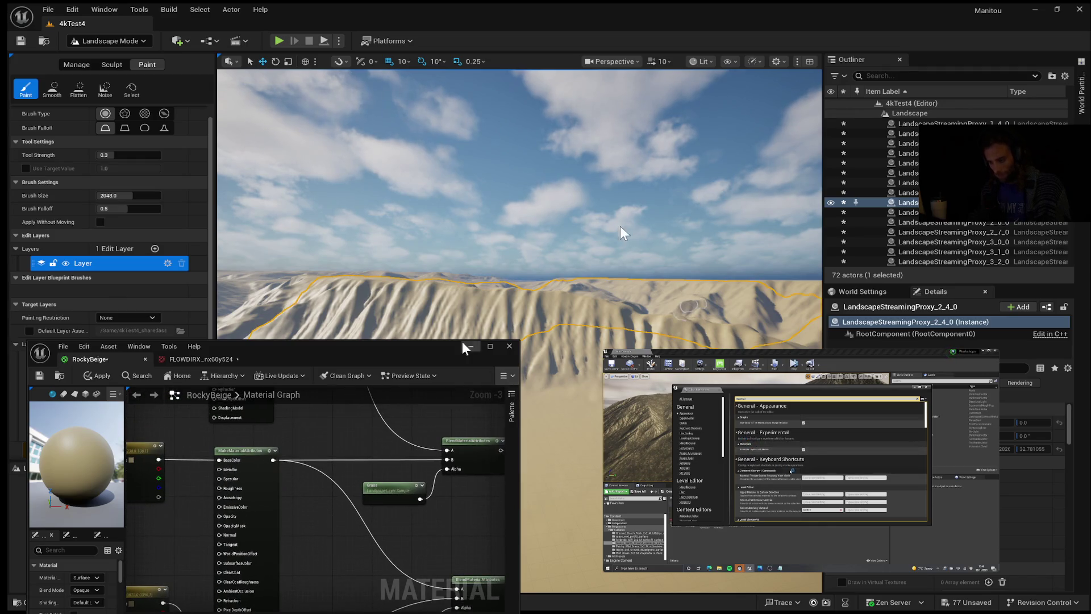